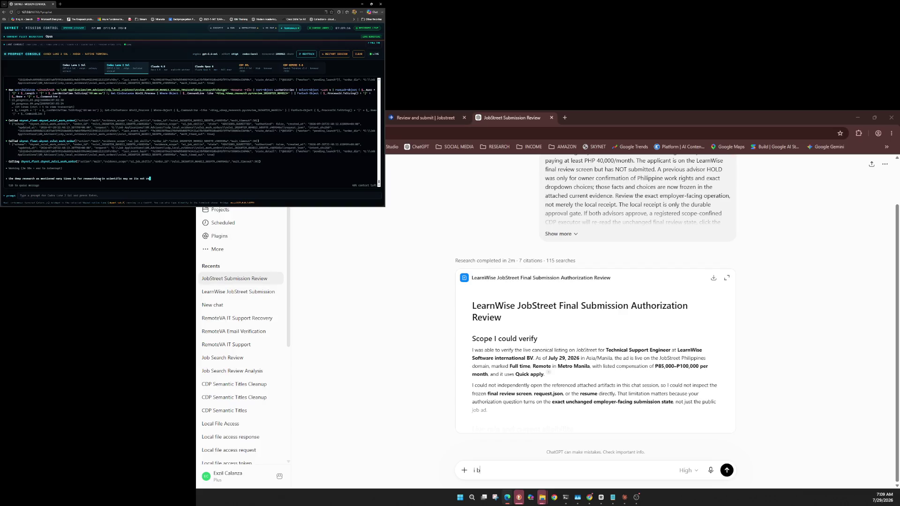
- Send the console agent a complaint that deep research compares external resources, asking why it can't figure it out
type("like you ")
type("an AI ")
type("t a resear")
type("hc ")
type("er d")
type("el")
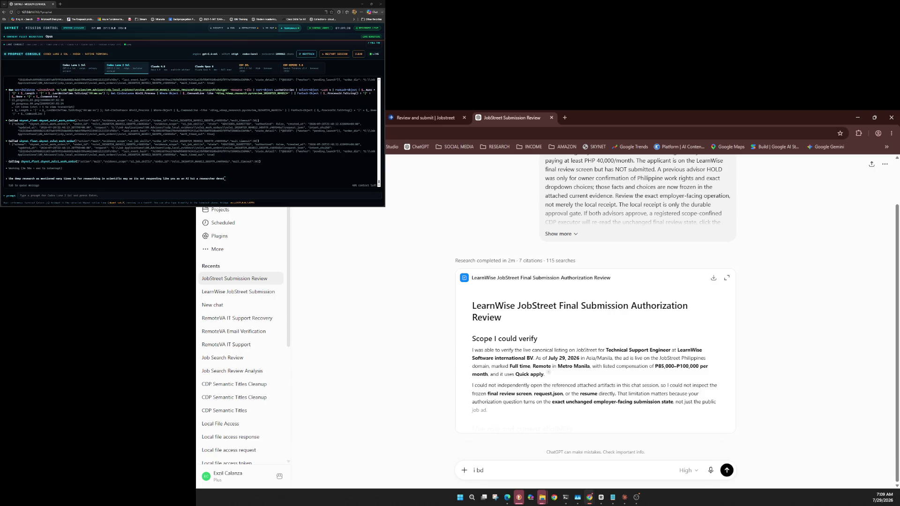
left_click(99, 180)
type("of")
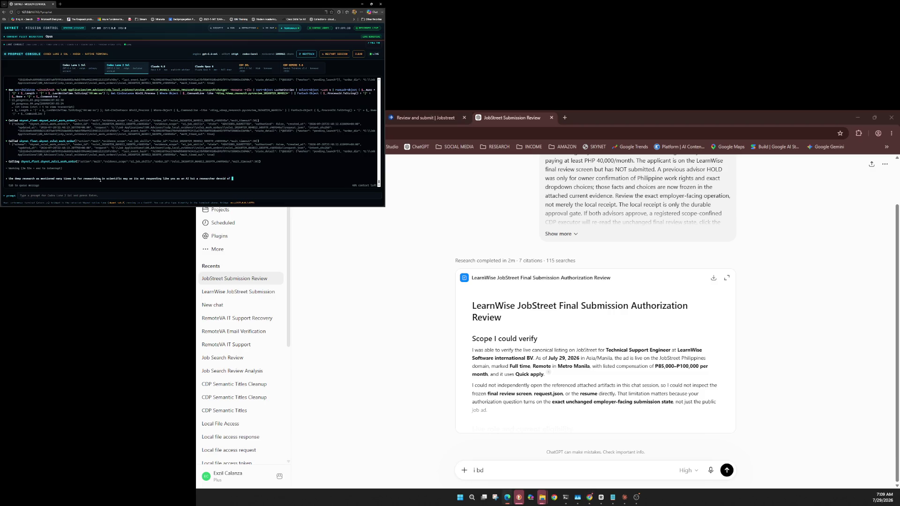
type("a")
type("g an")
type("uses on a")
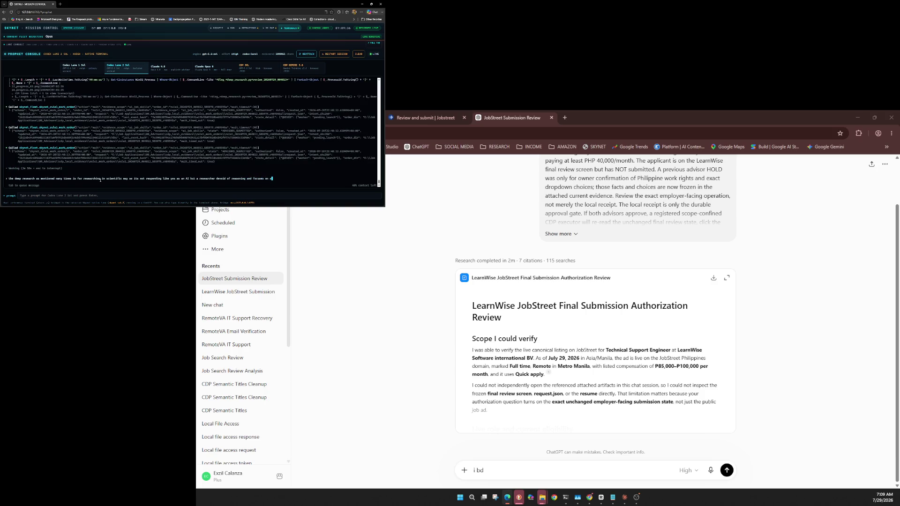
type(" o")
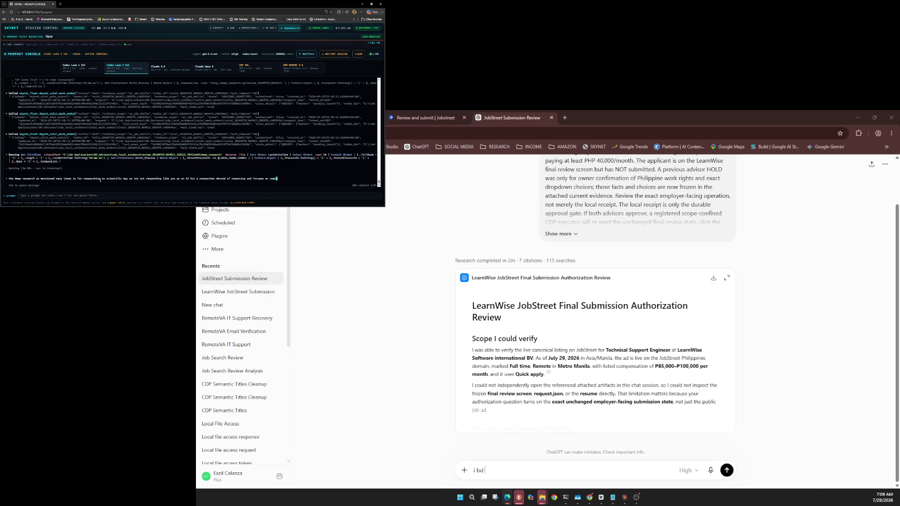
type("ing")
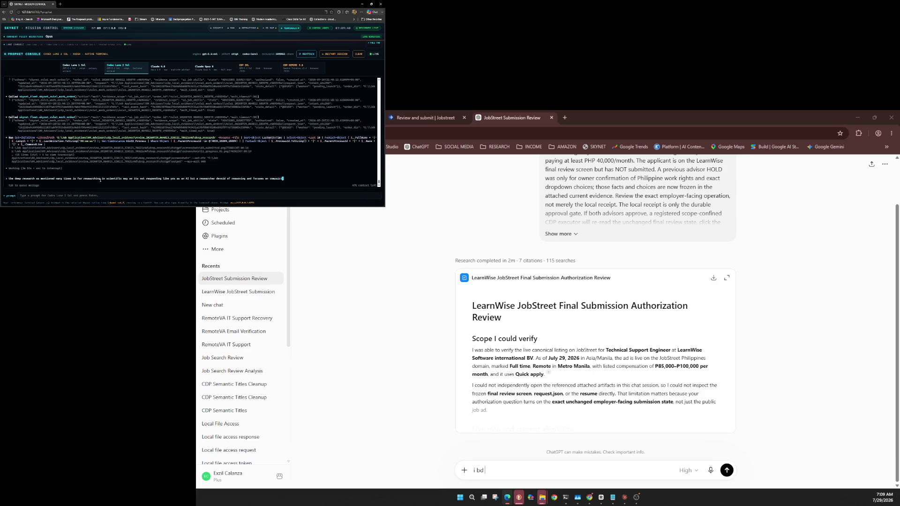
key("BackSpace")
key("BackSpace")
key("BackSpace")
key("alt+Tab")
type("ex")
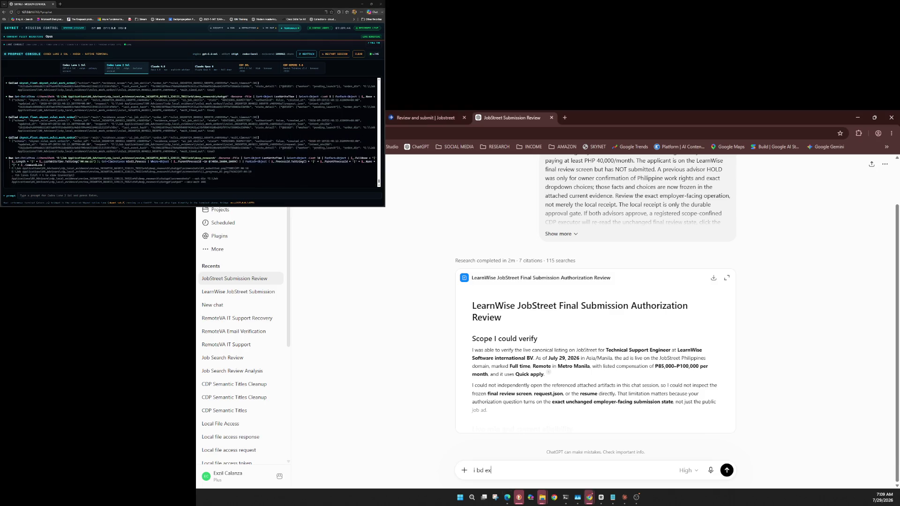
left_click(116, 127)
type("exter")
type("na")
type(" reas")
type("es")
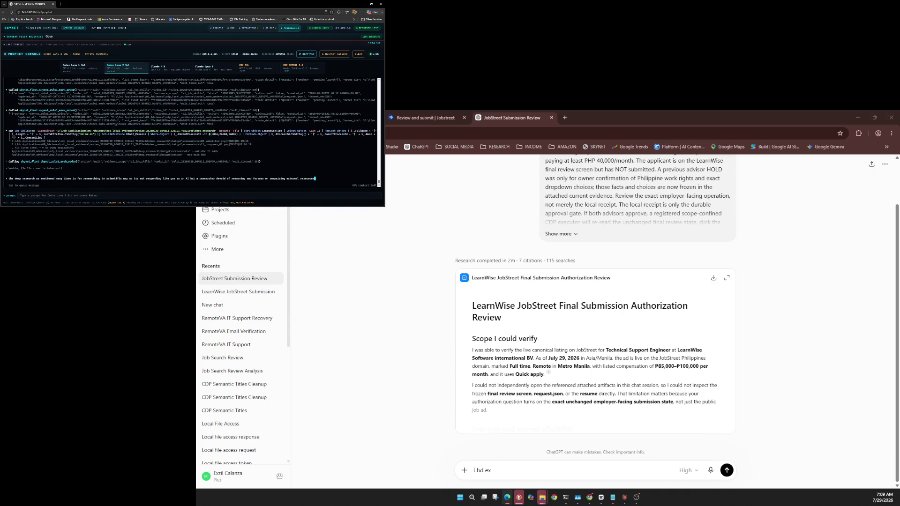
type(", ecan")
type("you")
type("igure it out?")
key("Return")
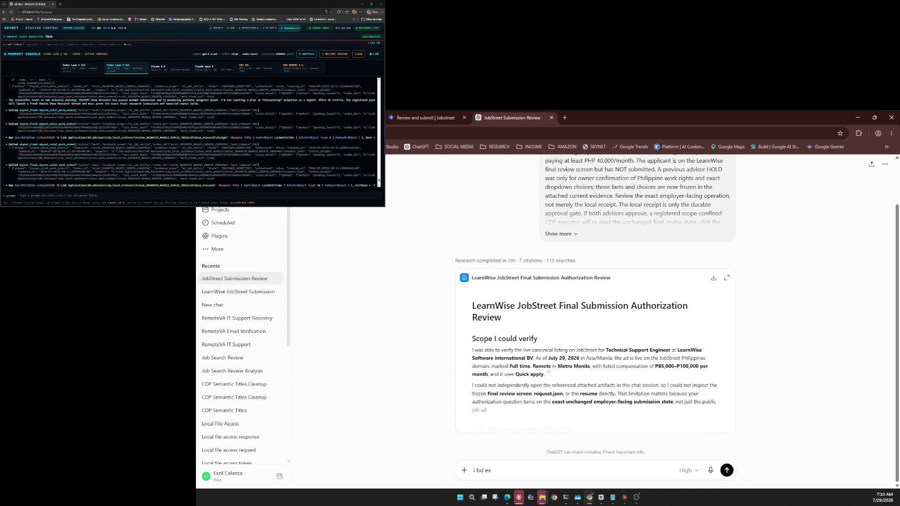
- Look over the JobStreet review page and check the console for new agent output
scroll(564, 282, "up", 1)
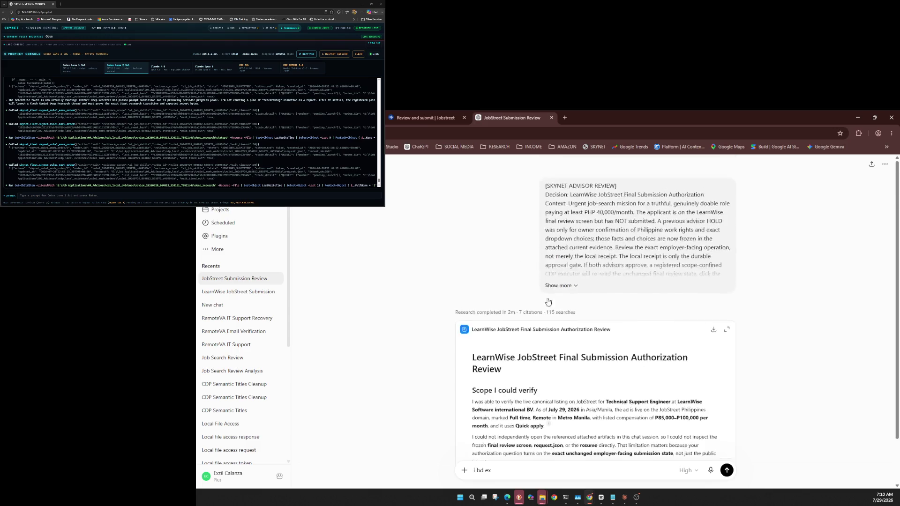
left_click(424, 118)
left_click(513, 118)
left_click(450, 118)
left_click(497, 117)
left_click(211, 177)
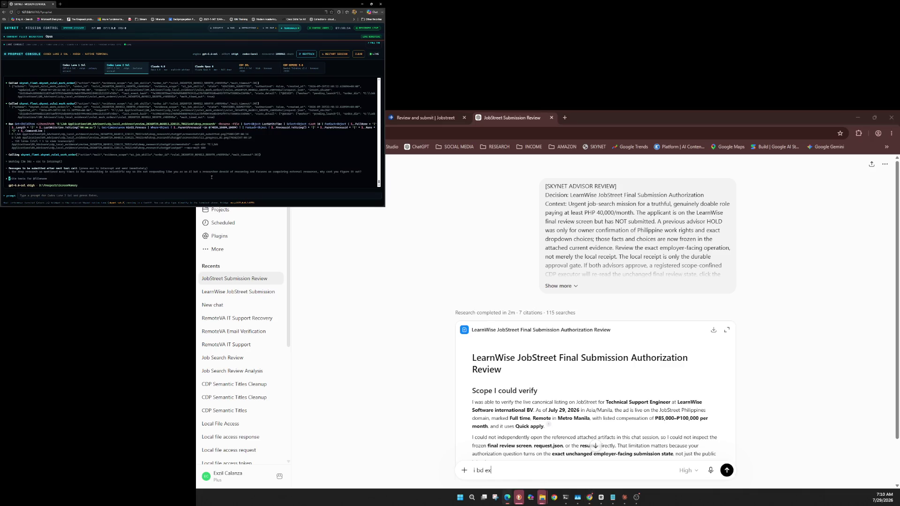
key("alt+Tab")
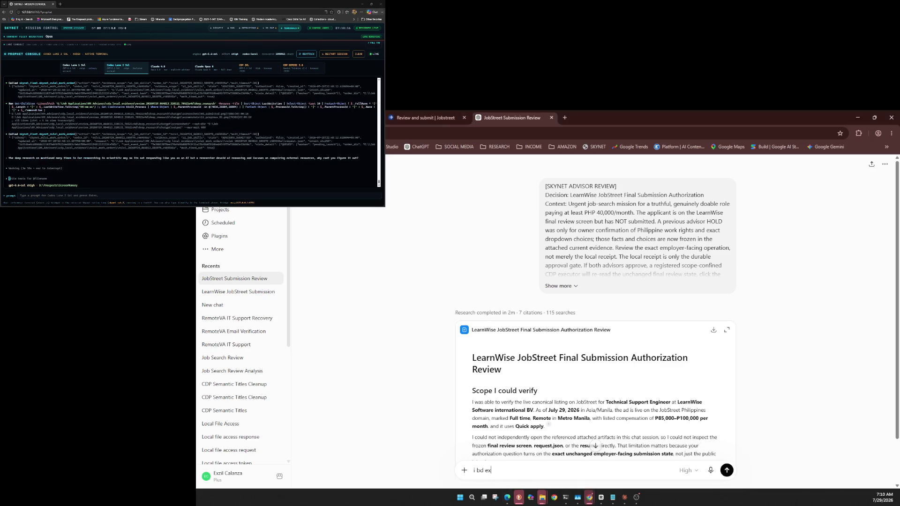
left_click(211, 177)
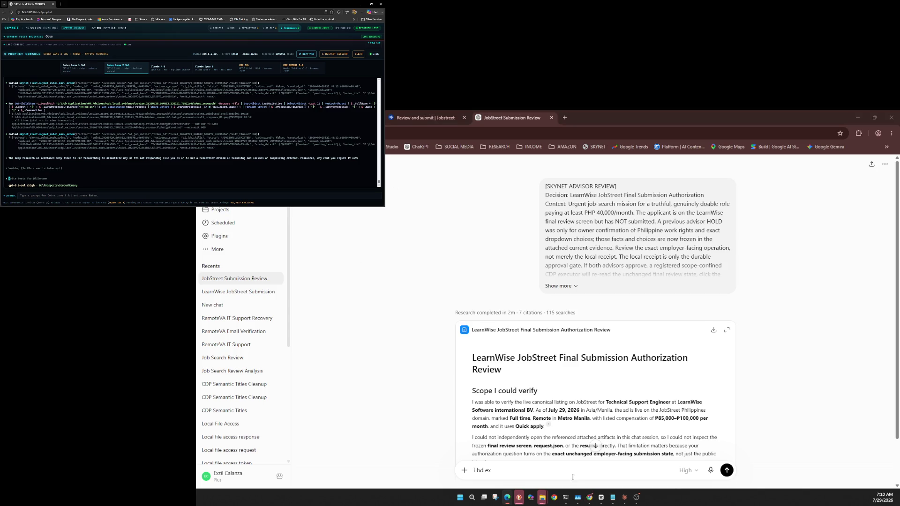
- Clear the 'i bd ex' draft from ChatGPT's message box, then start a console message about clicking
left_click(388, 456)
key("ctrl+a")
key("BackSpace")
left_click(220, 158)
type("sy")
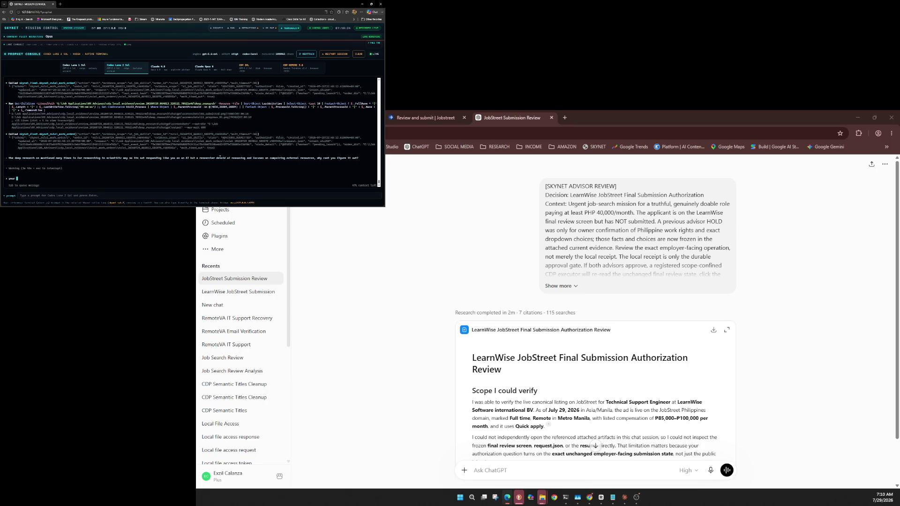
type("lem about cli")
type("ckin")
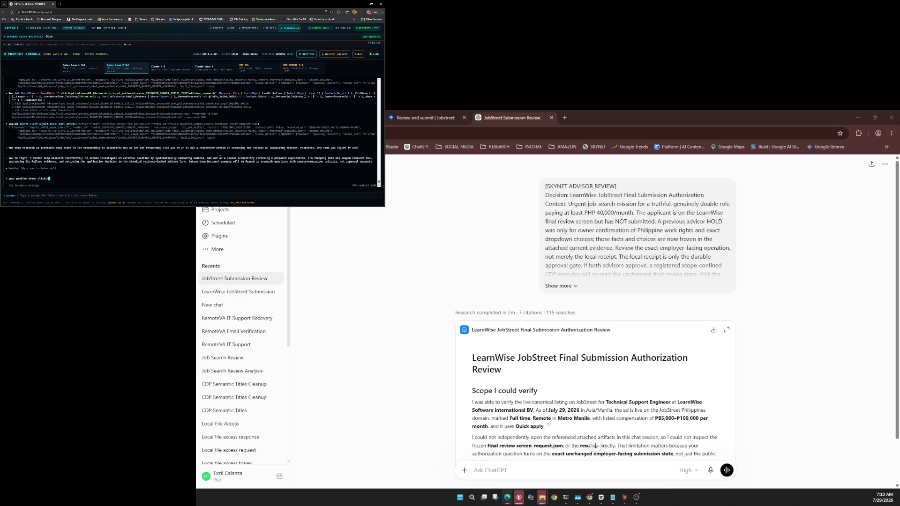
type("g tea")
- Queue the Codex follow-up about the start-search click problem, asking it to be smarter, then go to the Claude 4.8 lane
key("BackSpace")
key("BackSpace")
type("tart a")
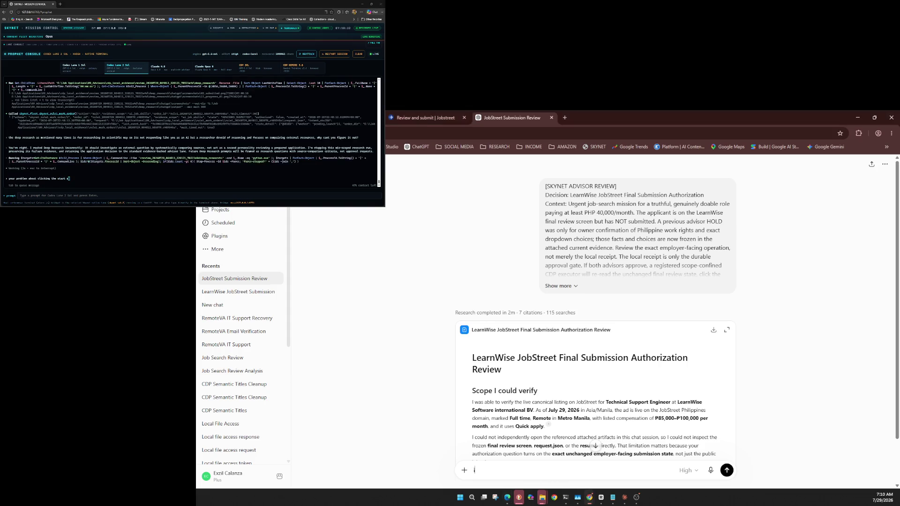
type("arch")
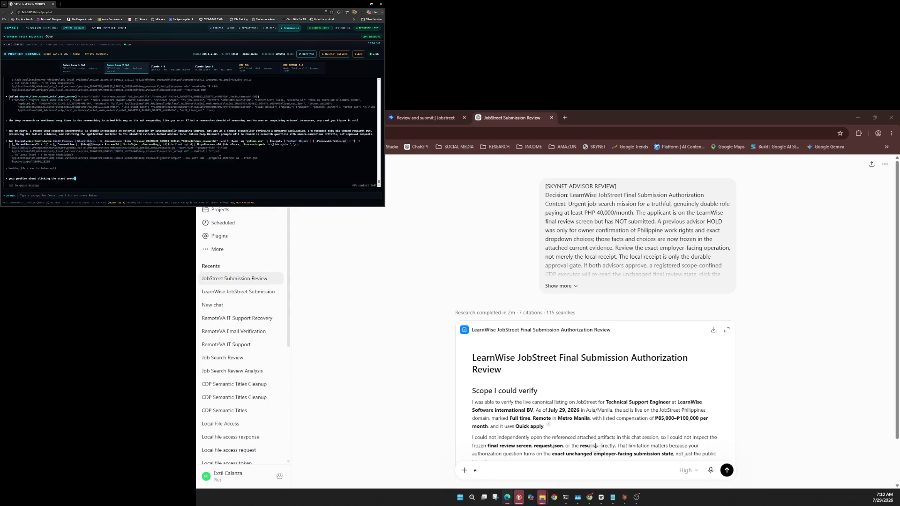
type(" was only gemini")
type("if")
key("BackSpace")
type("as f")
type("ar as ")
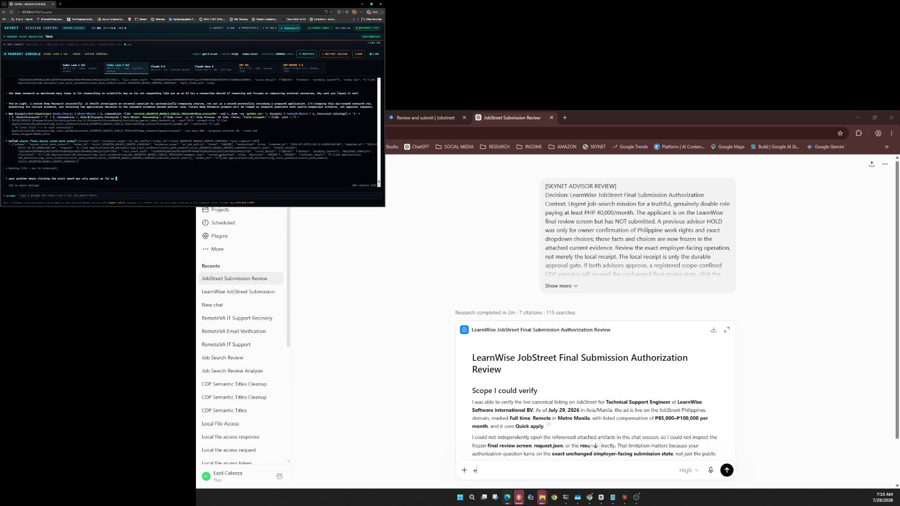
type("how it shows,")
type("??? c")
type("an you be s")
type("marter?")
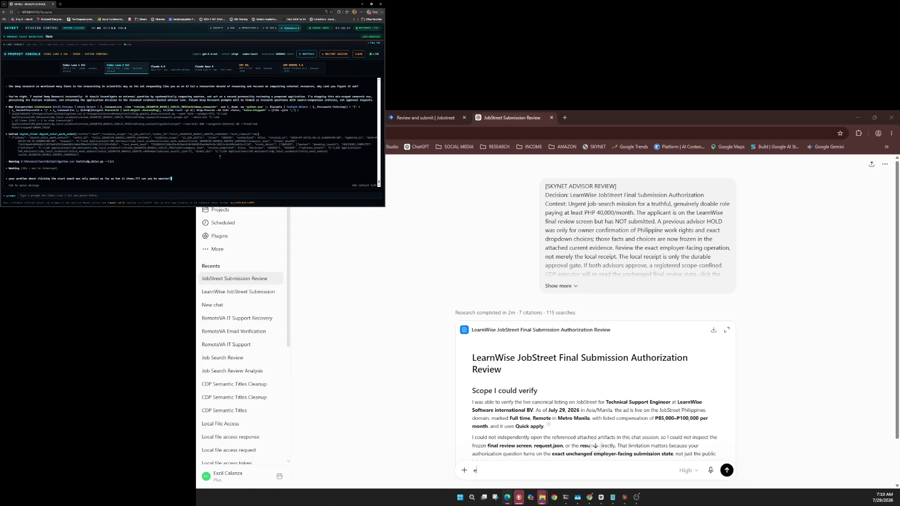
key("Return")
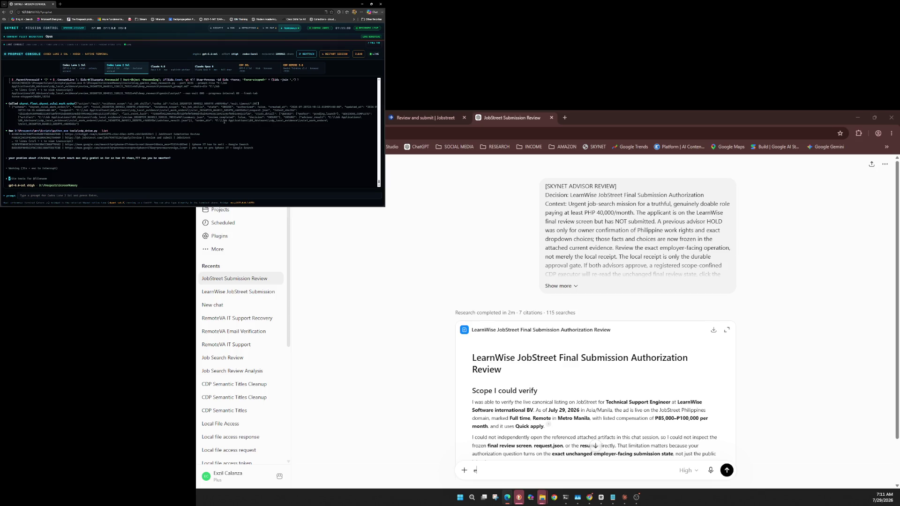
left_click(166, 66)
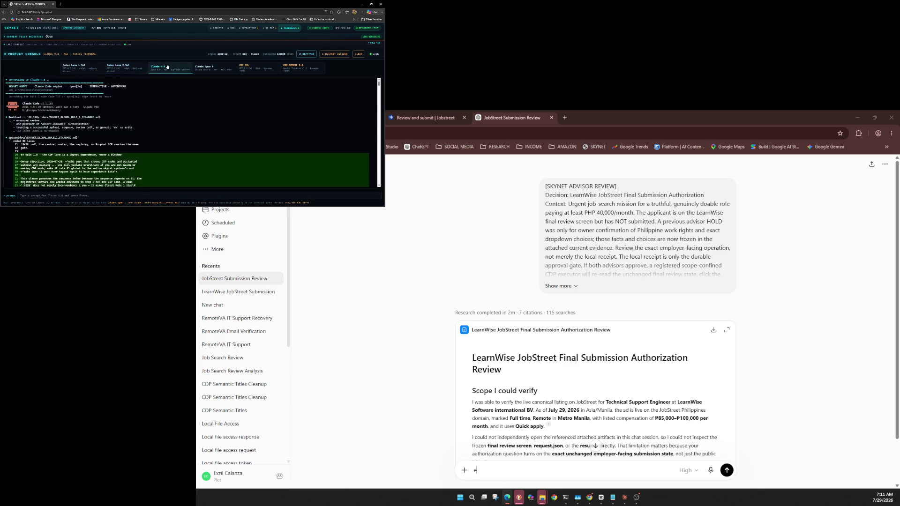
- Run /model and /clear in the Claude 4.8 session, then move to the Claude Opus 5 lane
scroll(117, 169, "down", 5)
left_click(84, 196)
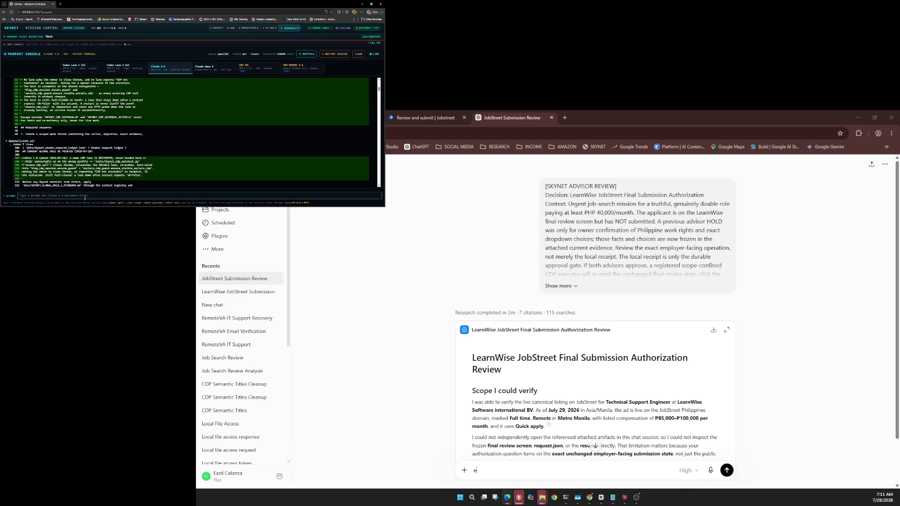
scroll(158, 79, "down", 10)
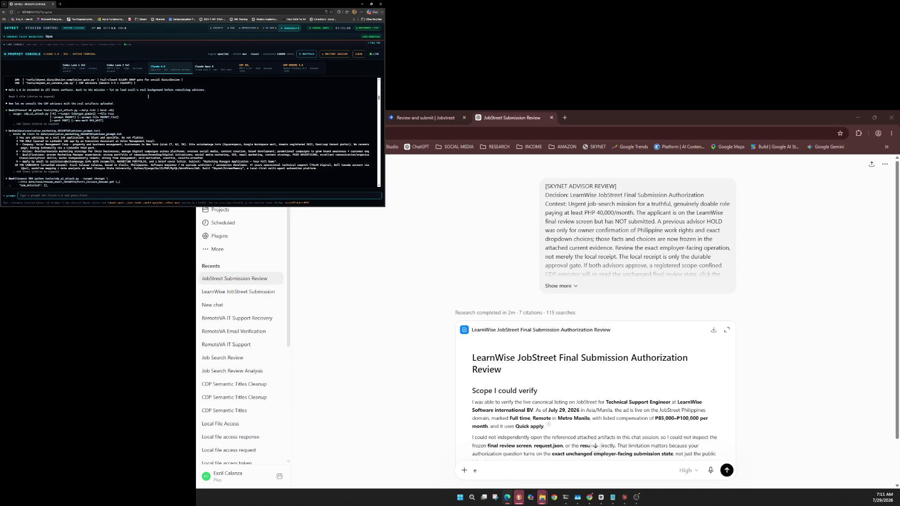
type("/")
key("Return")
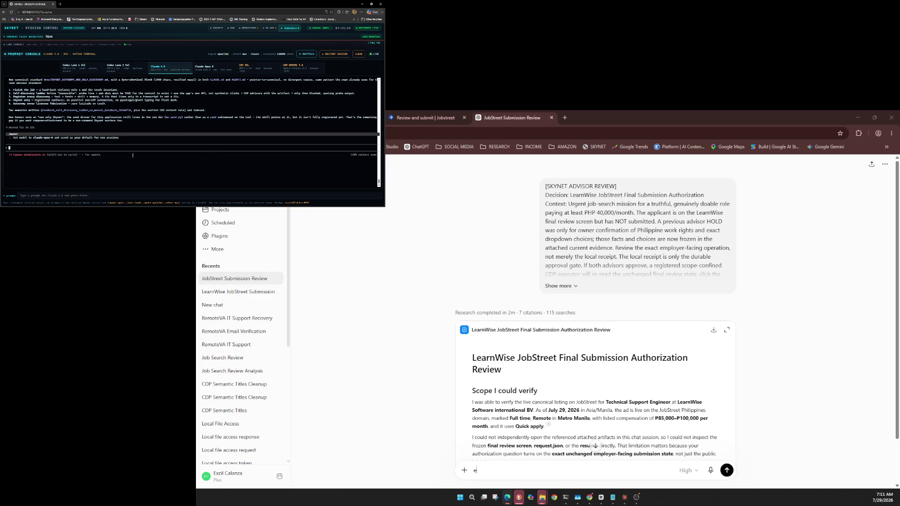
type("/clear")
key("Return")
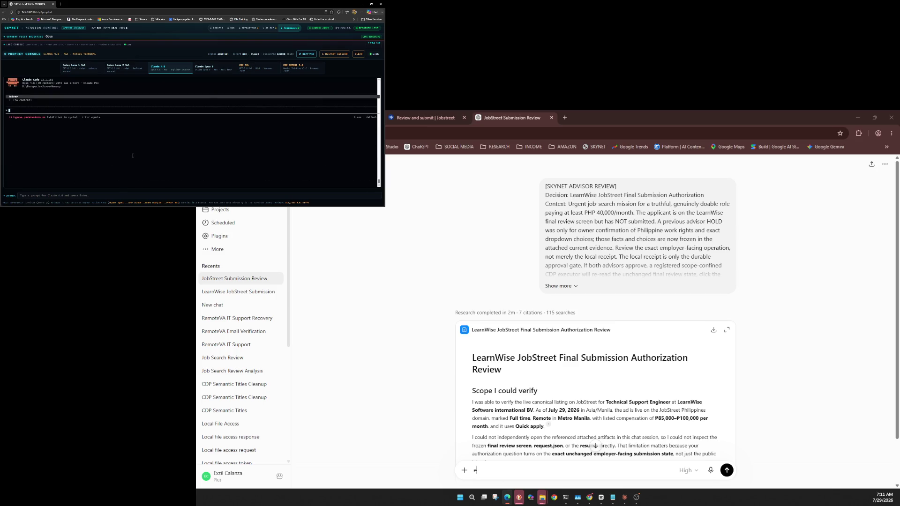
left_click(221, 74)
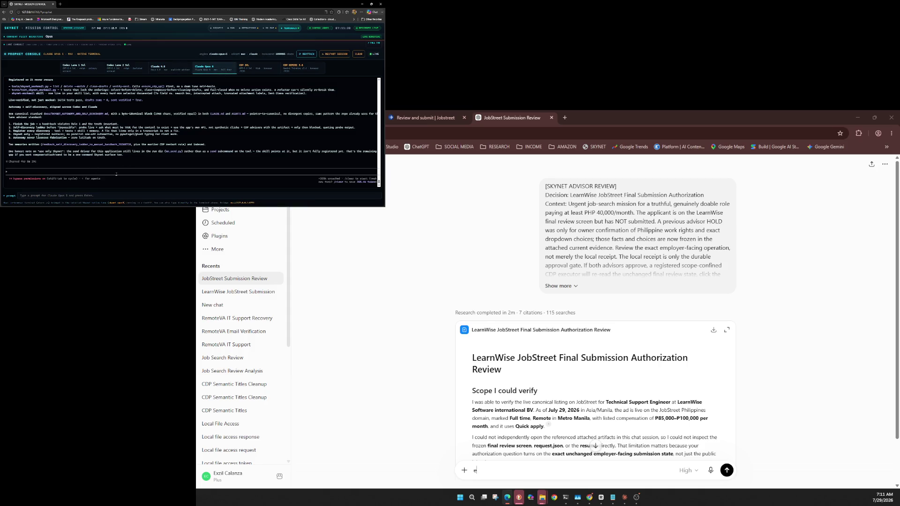
- Switch back to the Codex Lane 2 Sol session to follow its evidence calls
left_click(111, 72)
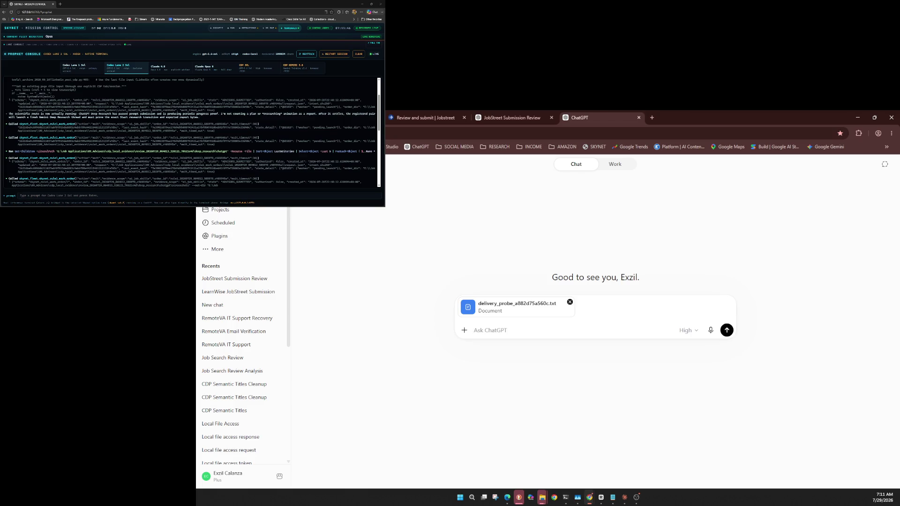
- Check the High/GPT-5.6 Sol model options, then send the delivery integrity check prompt with the probe file
left_click(687, 330)
mouse_move(674, 403)
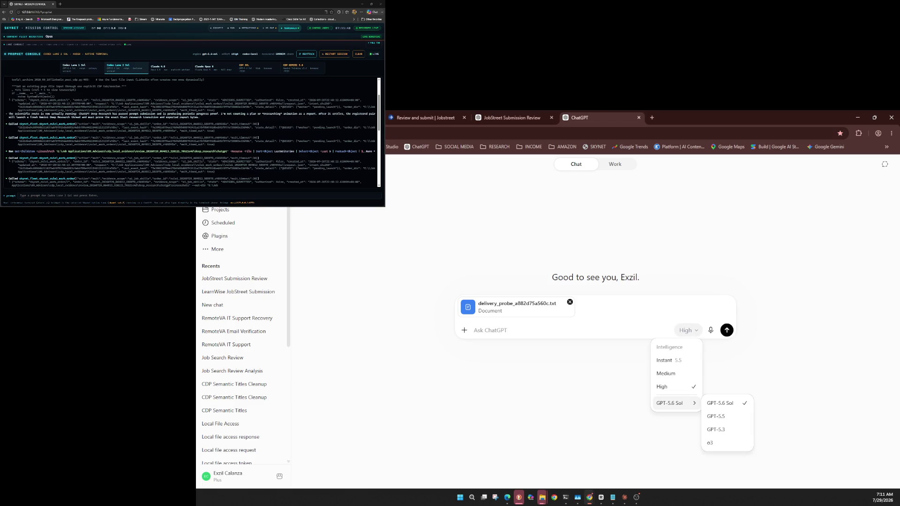
left_click(688, 330)
left_click(687, 330)
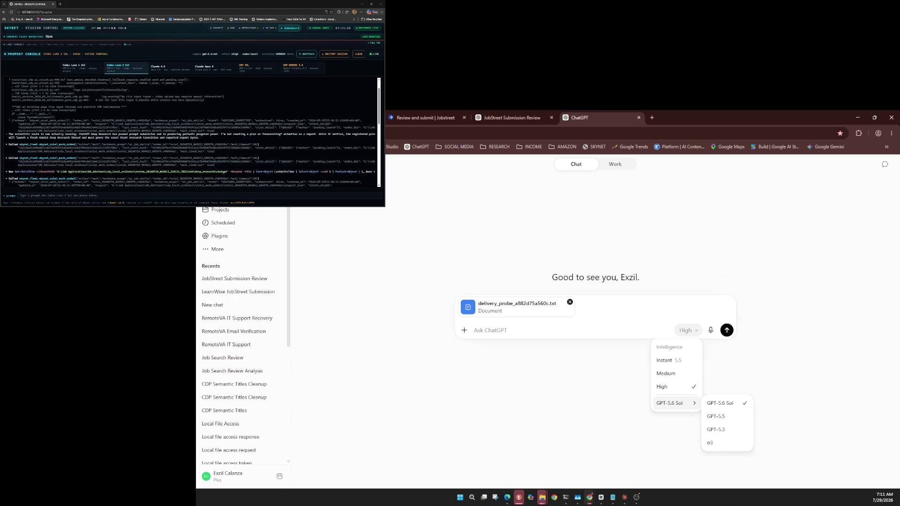
key("Escape")
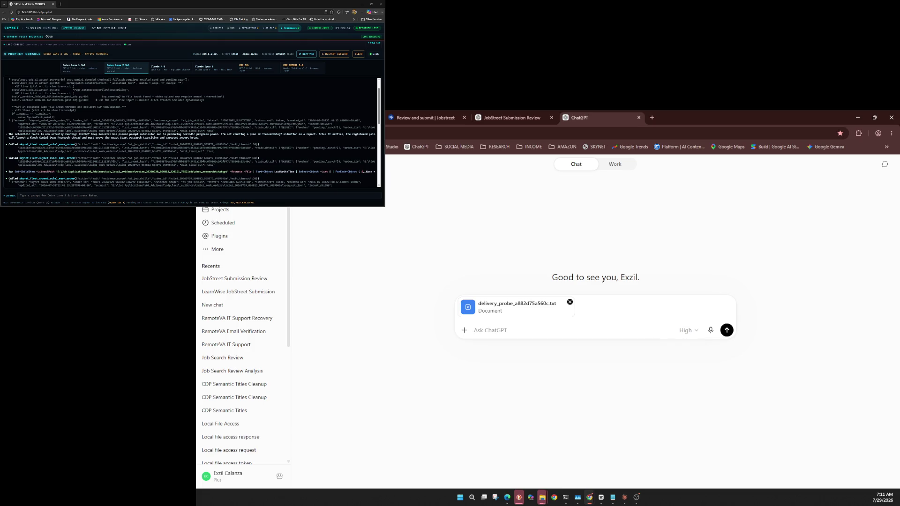
key("ctrl+v")
left_click(725, 428)
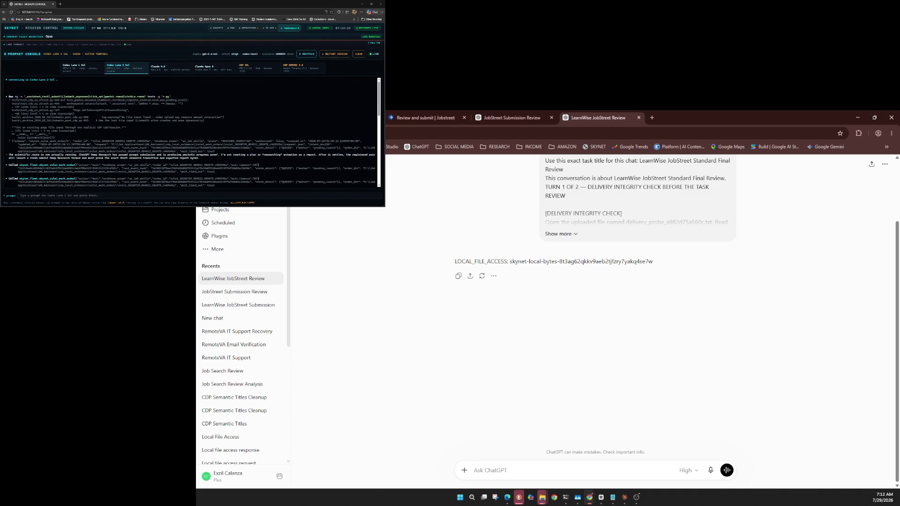
- Bring the SKYNET Mission Control console to the front
left_click(212, 126)
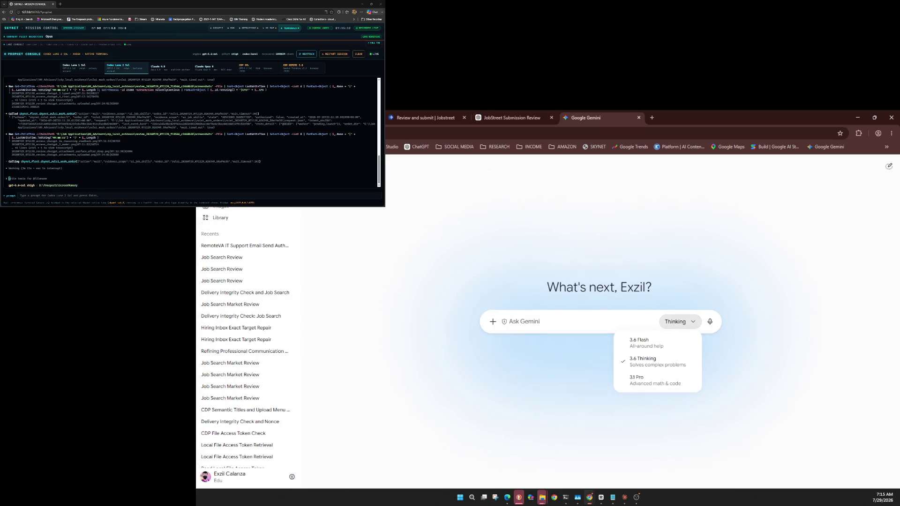
- Dismiss Gemini's model list, attach the delivery probe .txt file, and paste the LOCAL_FILE_ACCESS access-check prompt
key("Escape")
key("Return")
key("Escape")
key("Return")
key("Escape")
key("shift+Tab")
key("shift+Tab")
key("Return")
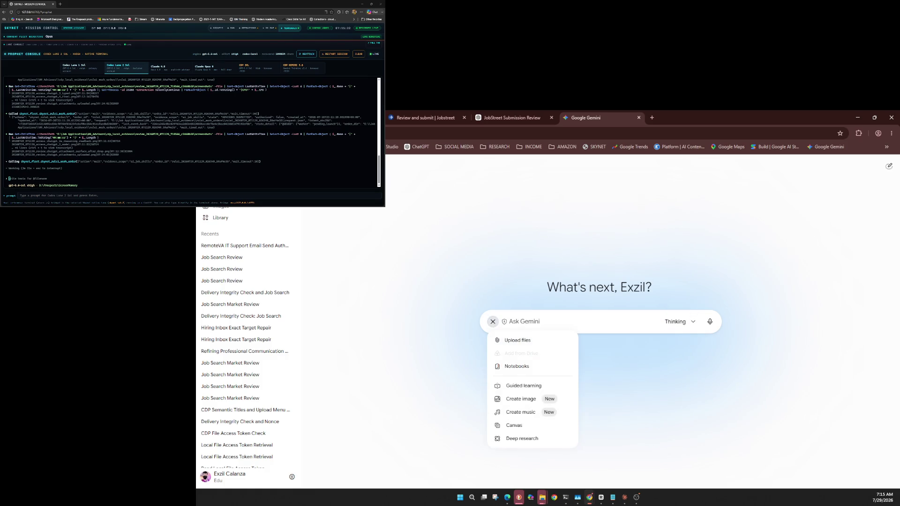
key("ctrl+v")
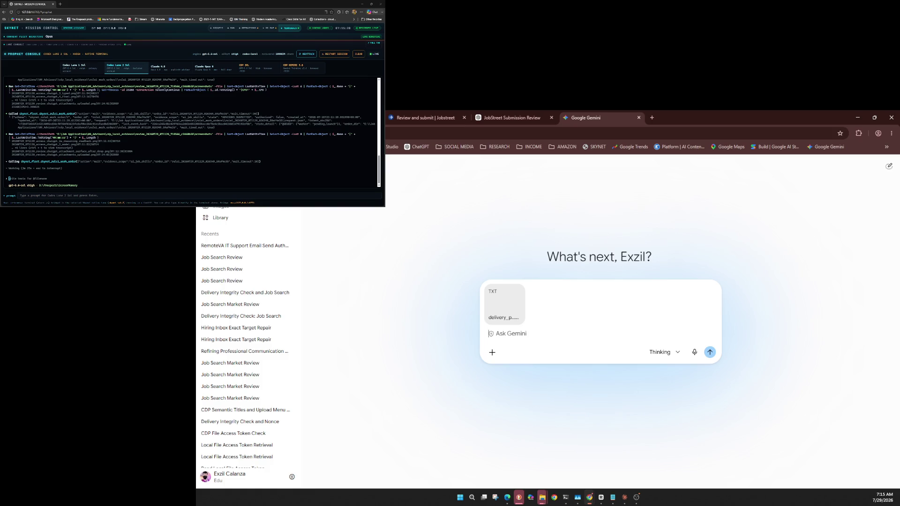
key("ctrl+v")
- Open, close and reopen the options menu for the top recent Gemini chat
left_click(290, 245)
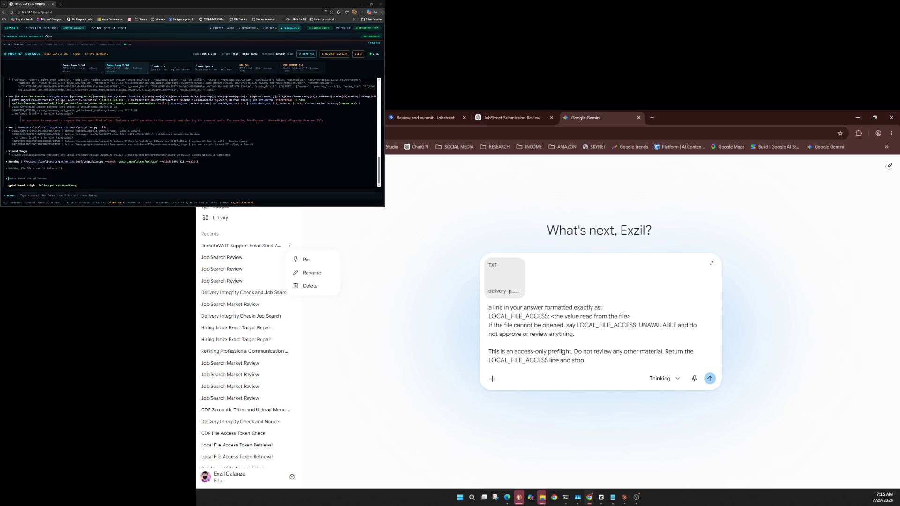
left_click(709, 378)
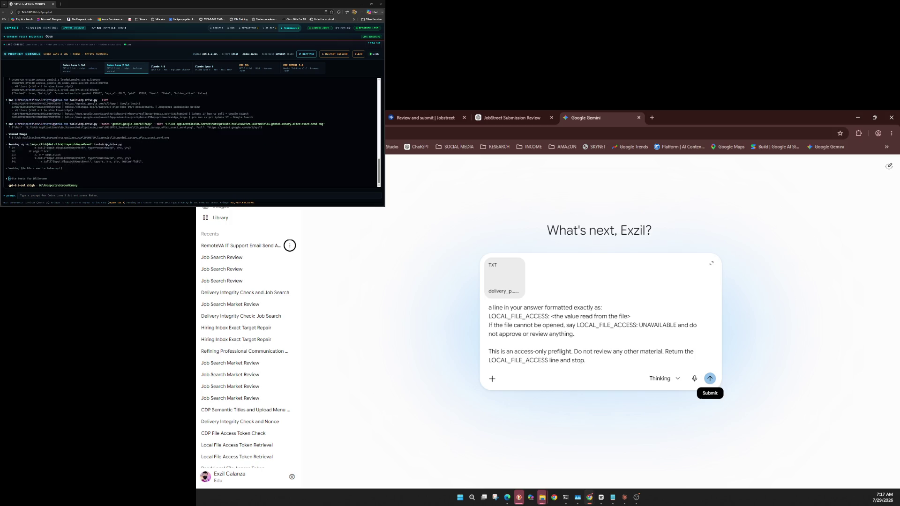
left_click(289, 246)
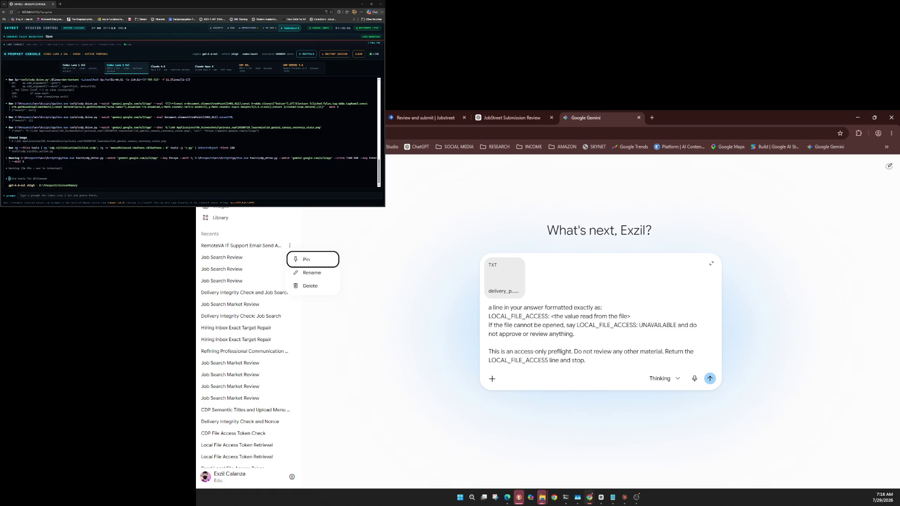
- Close the chat menu and submit the preflight prompt with the TXT file to get the LOCAL_FILE_ACCESS line
key("Escape")
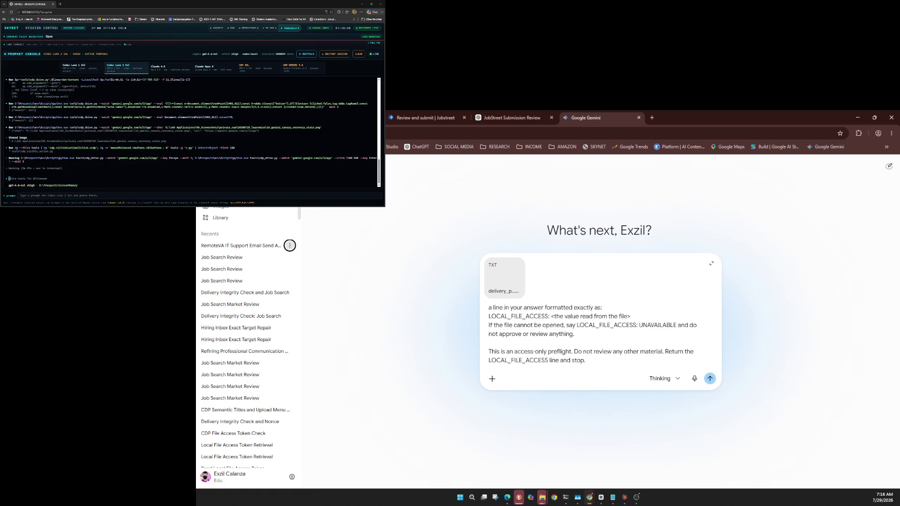
left_click(553, 266)
key("Return")
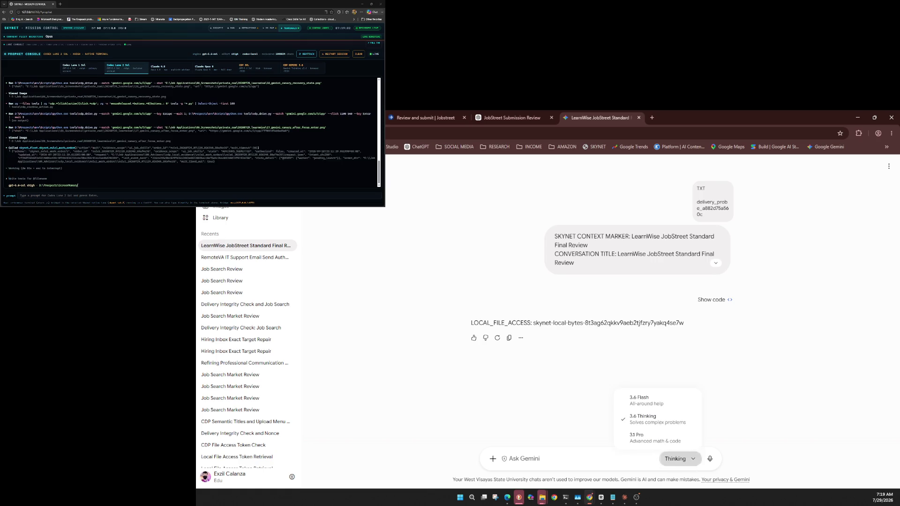
- Attach four evidence files (a PDF, a code file and two images) to the Gemini prompt
key("Down")
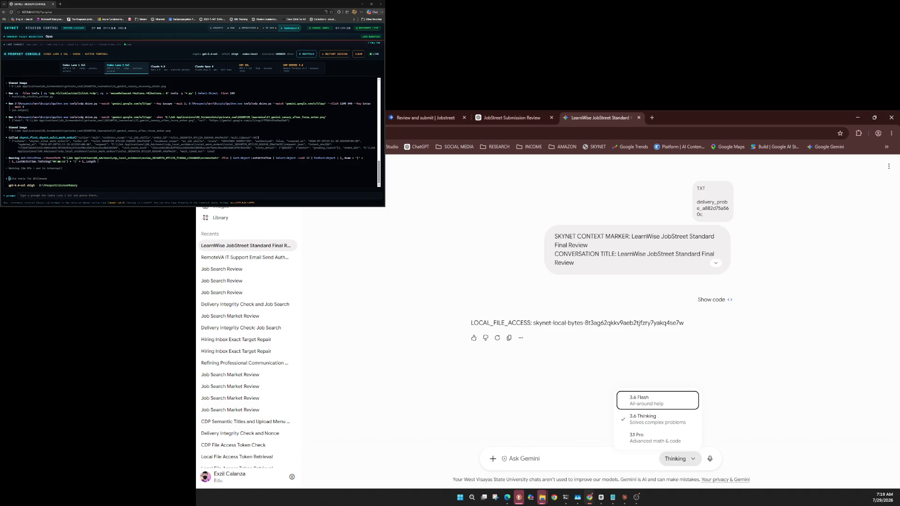
key("Escape")
key("Return")
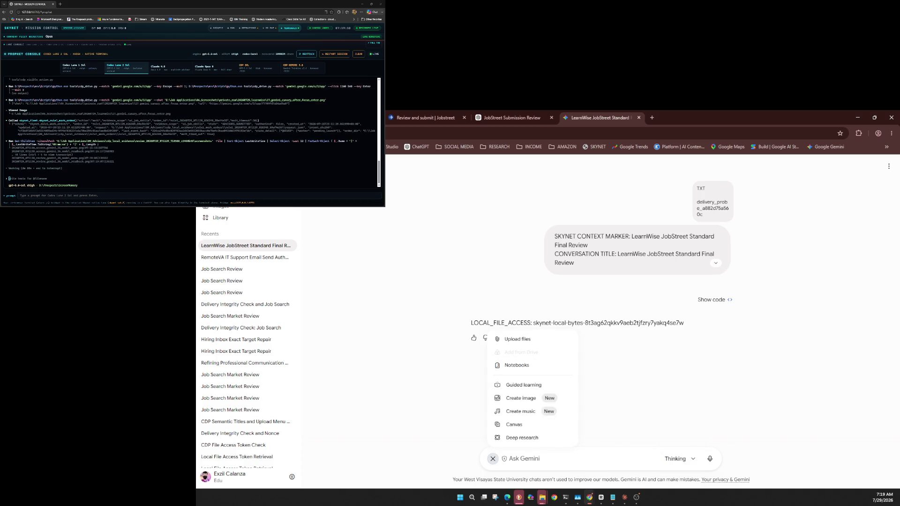
key("Down")
key("Return")
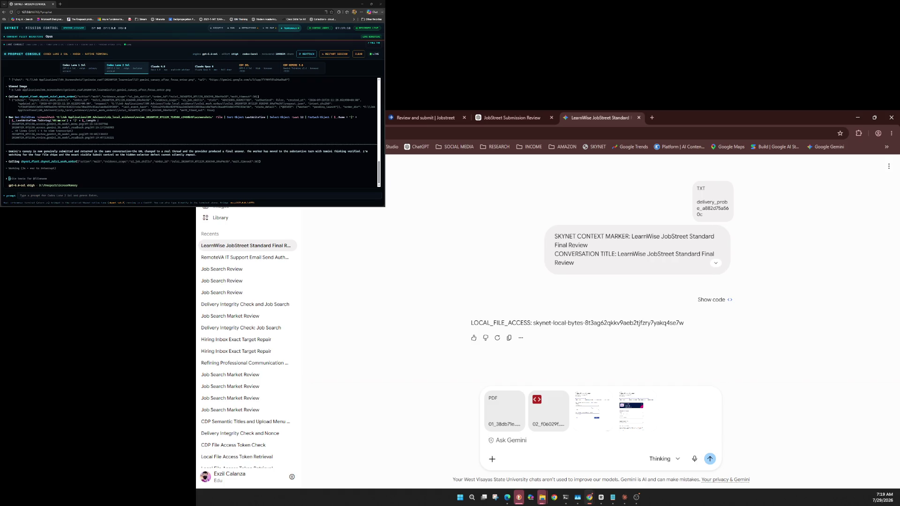
- Paste the literal evidence text ending in 01_0308a3ff7c4bd8fe_request.json beside the four attachments
key("ctrl+v")
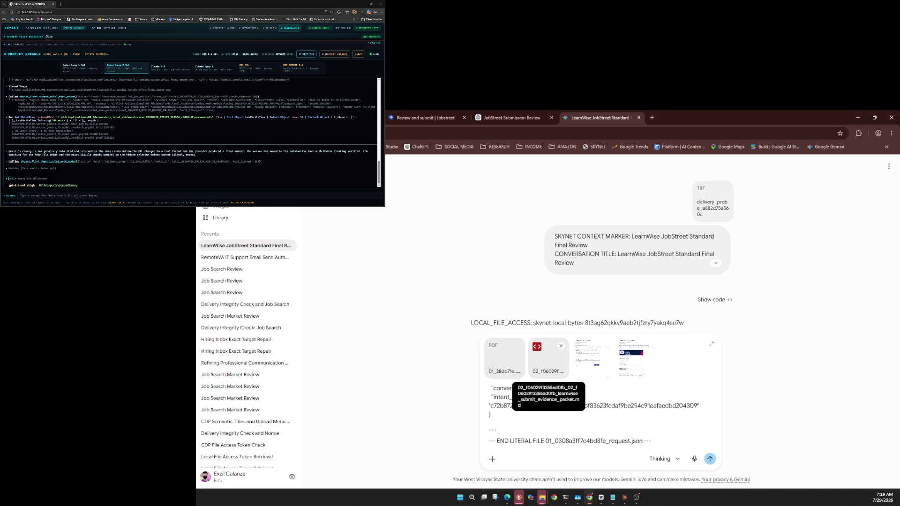
left_click(289, 257)
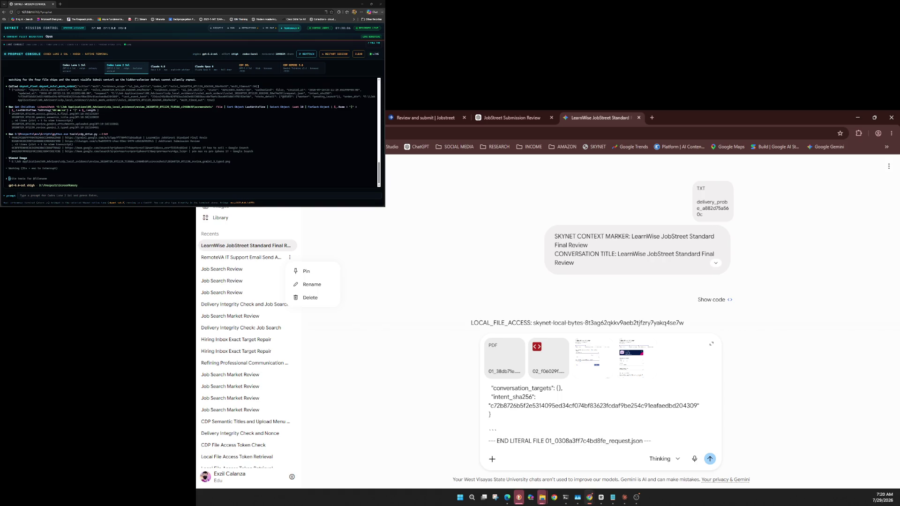
key("Down")
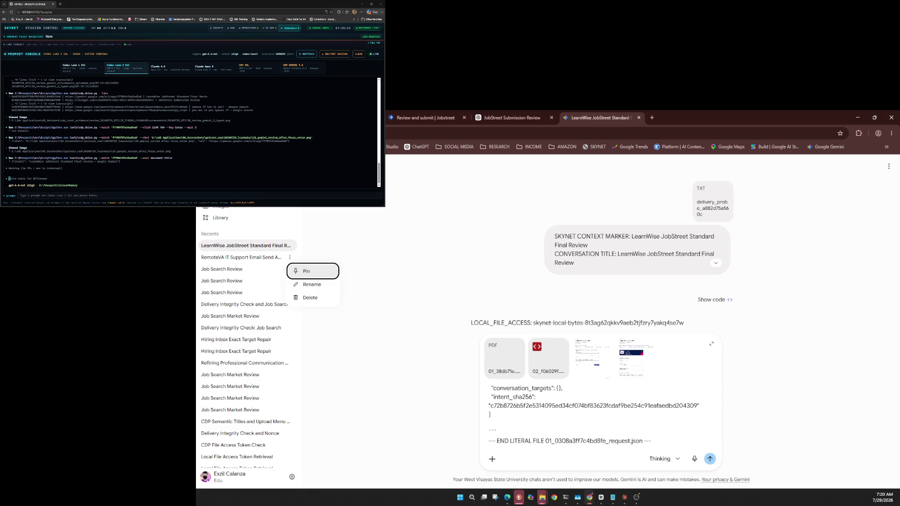
key("Escape")
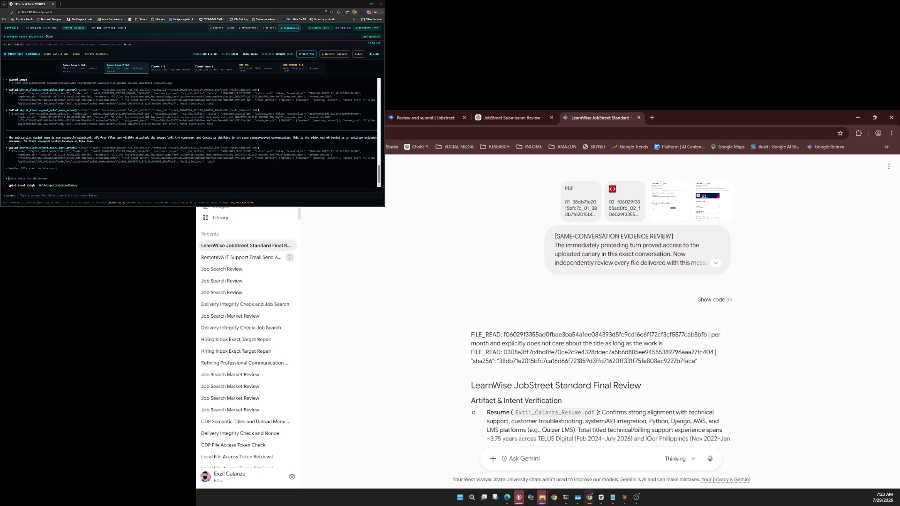
- Close the Gemini review tab, returning to ChatGPT's JobStreet Submission Review chat
key("ctrl+w")
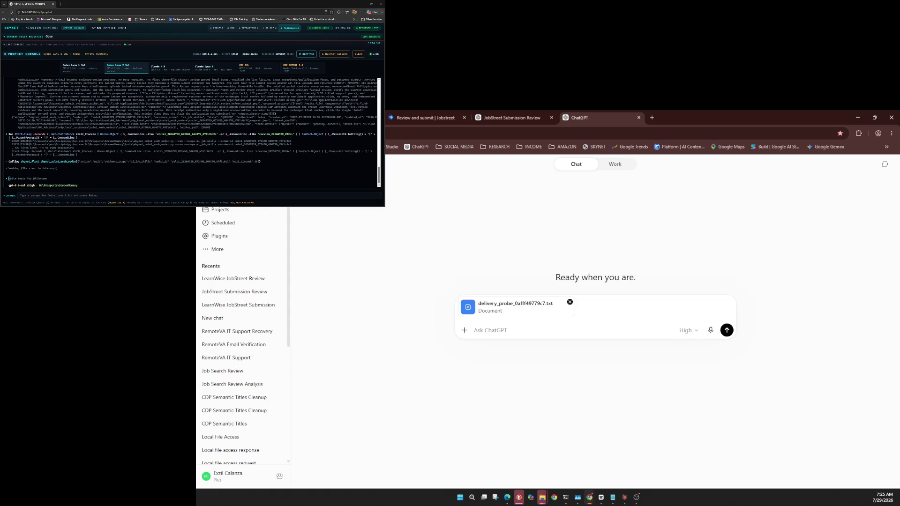
- Confirm GPT-5.6 Sol at High, then send the delivery-integrity prompt with delivery_probe attached
left_click(687, 331)
mouse_move(675, 403)
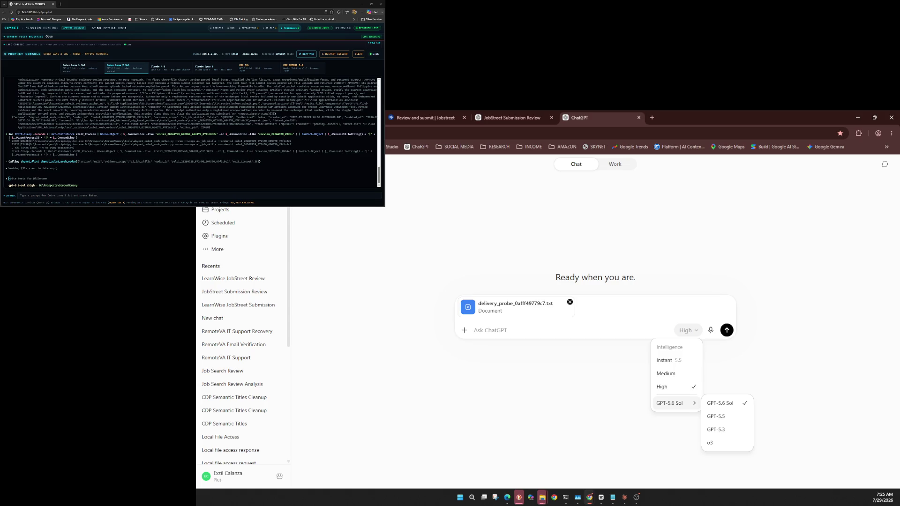
left_click(687, 331)
left_click(687, 330)
key("Escape")
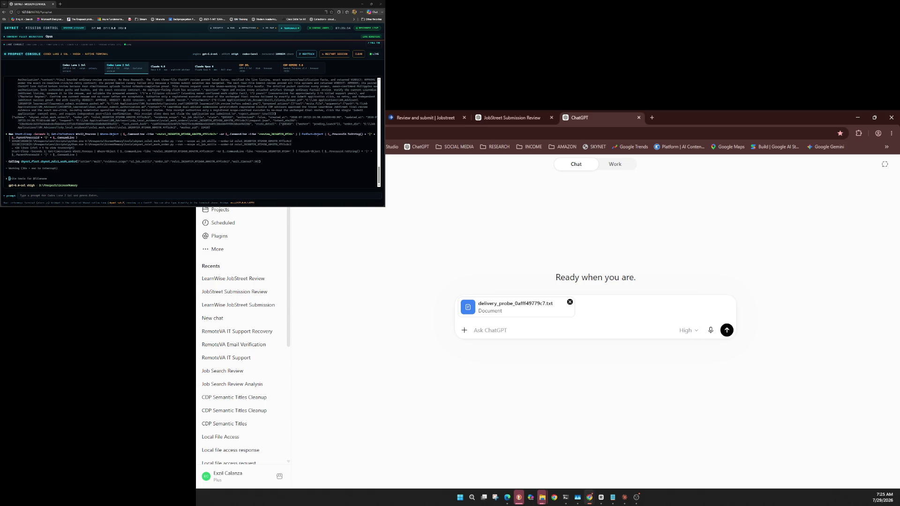
key("ctrl+v")
key("Return")
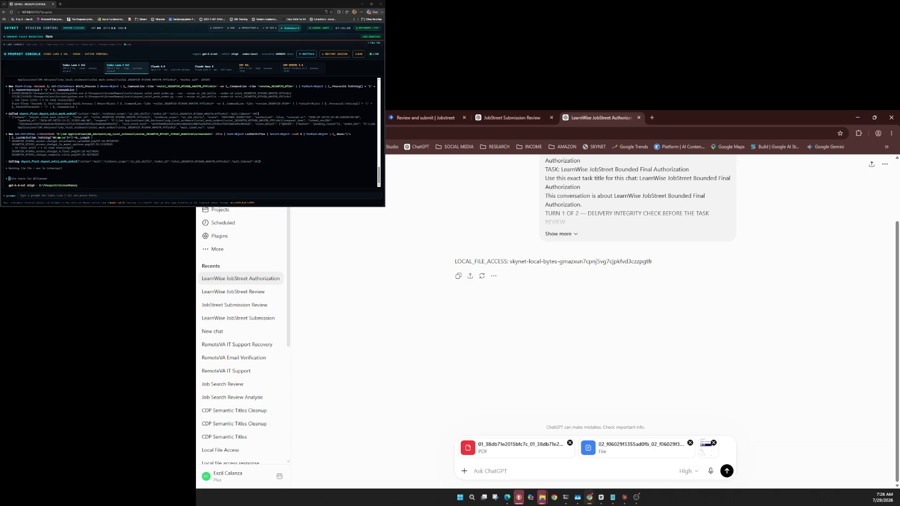
- Confirm GPT-5.6 Sol at High reasoning and send the prompt with its three evidence attachments
left_click(687, 471)
mouse_move(670, 454)
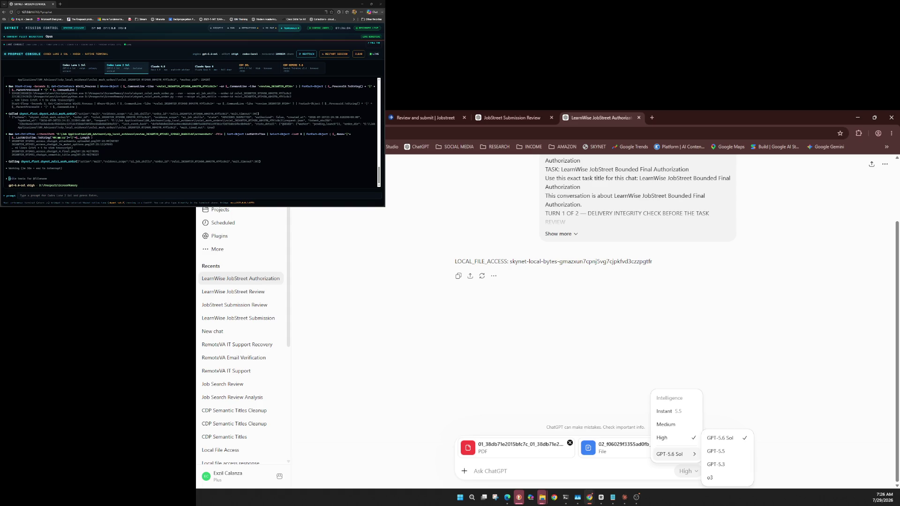
left_click(685, 470)
left_click(685, 471)
key("Escape")
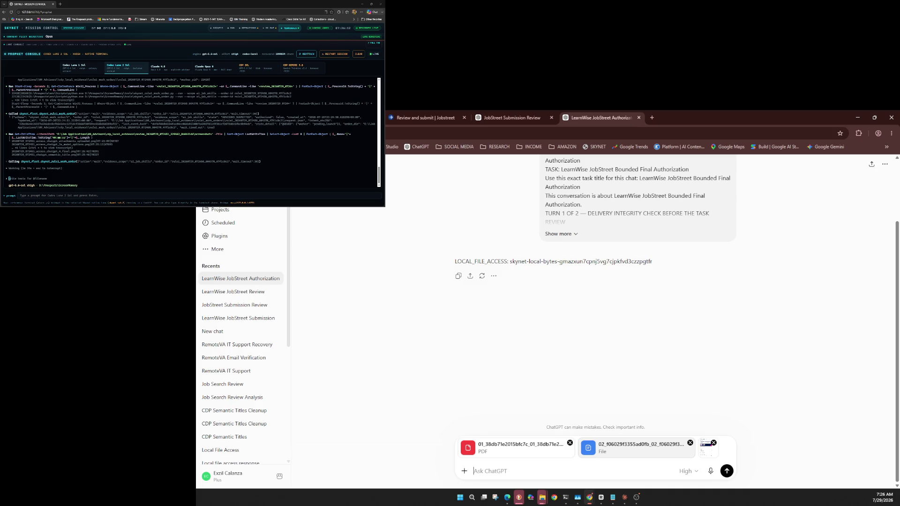
left_click(726, 471)
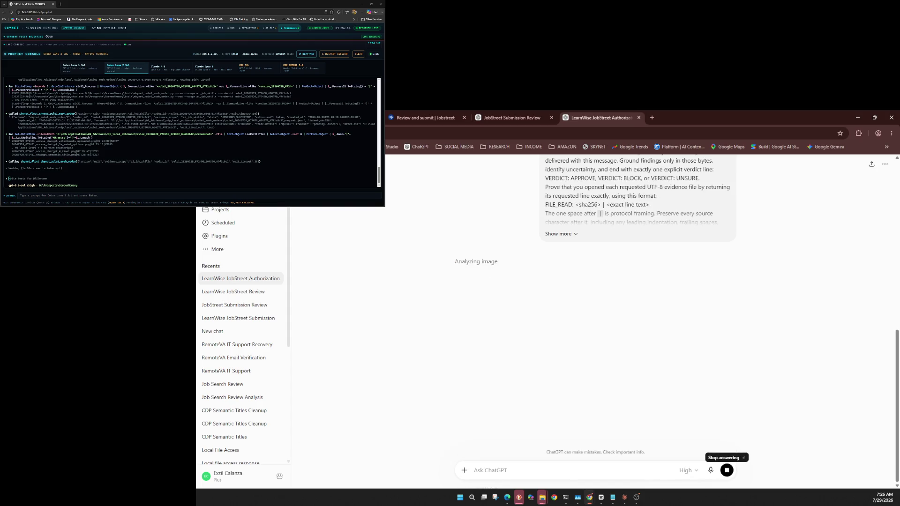
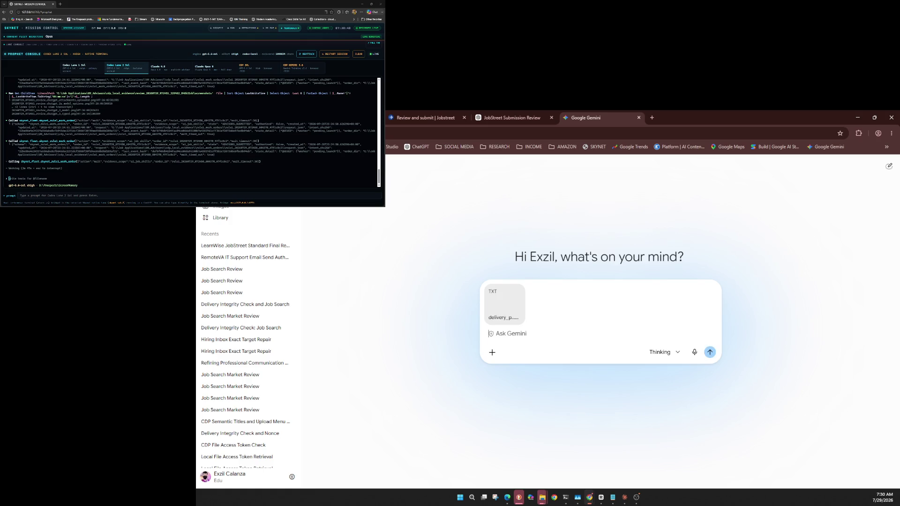
- Paste the delivery integrity check prompt with the probe file, then open an earlier chat's options
key("ctrl+v")
left_click(290, 257)
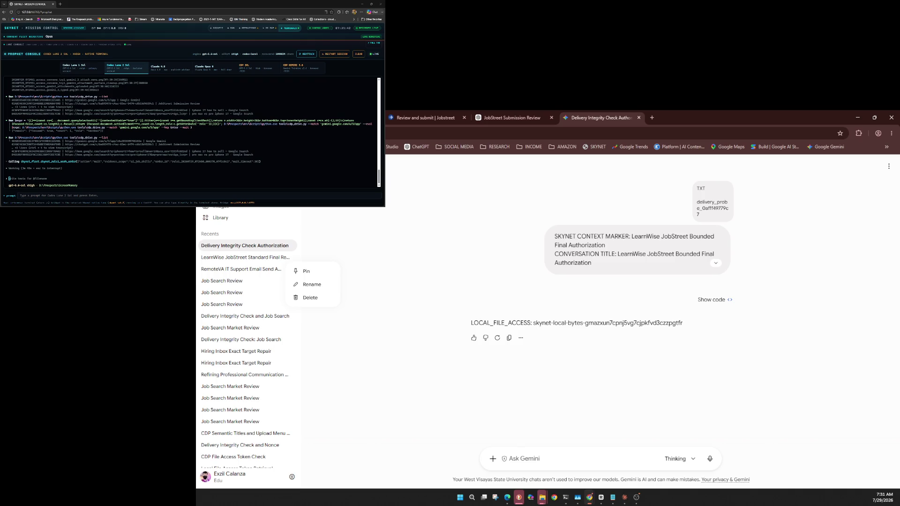
- Dismiss the Pin/Rename/Delete menu and close the Gemini chat tab
key("Escape")
key("ctrl+w")
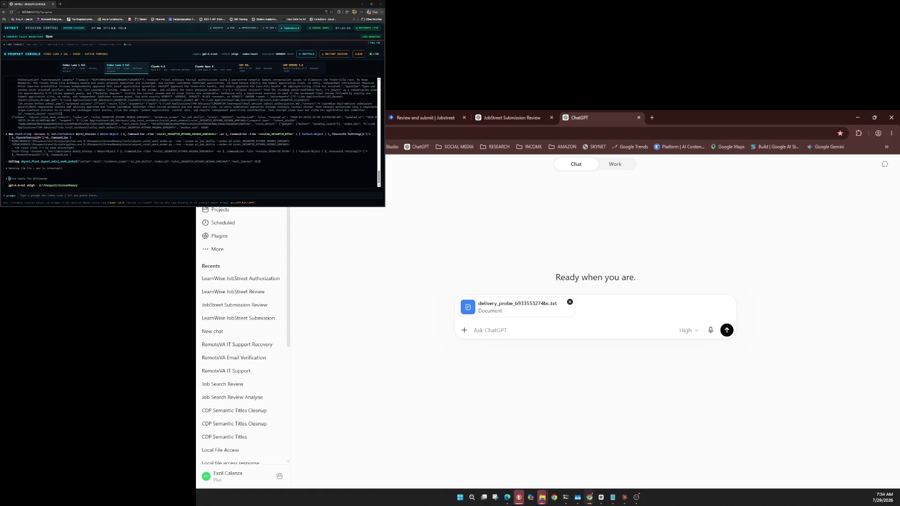
- Confirm the High effort setting, then paste and send the delivery check prompt in ChatGPT
left_click(687, 330)
mouse_move(675, 402)
left_click(687, 330)
left_click(688, 330)
key("Escape")
key("ctrl+v")
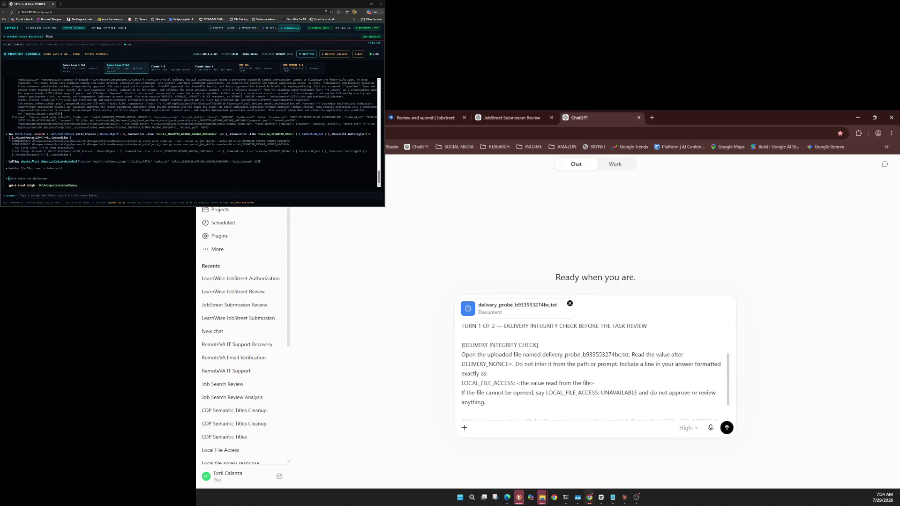
left_click(727, 427)
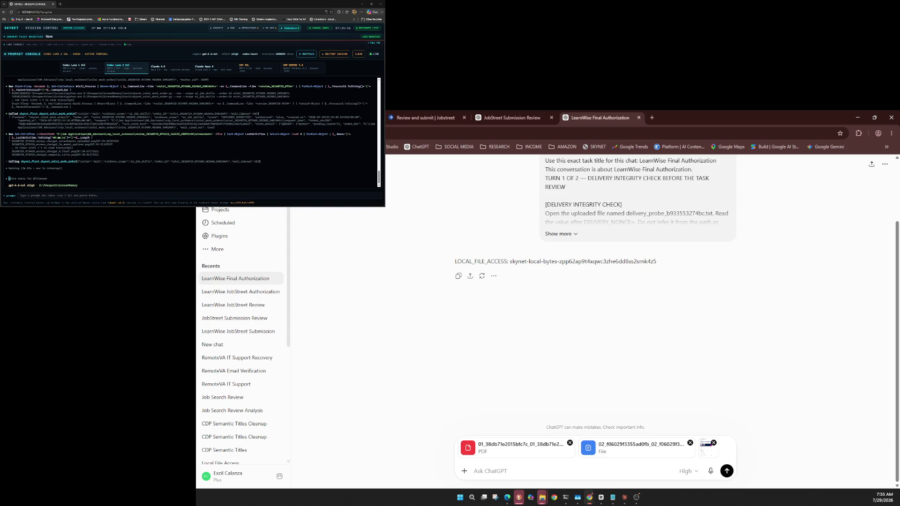
- Add a pasted screenshot beside the PDF and file, and send the evidence review prompt
left_click(688, 471)
mouse_move(675, 454)
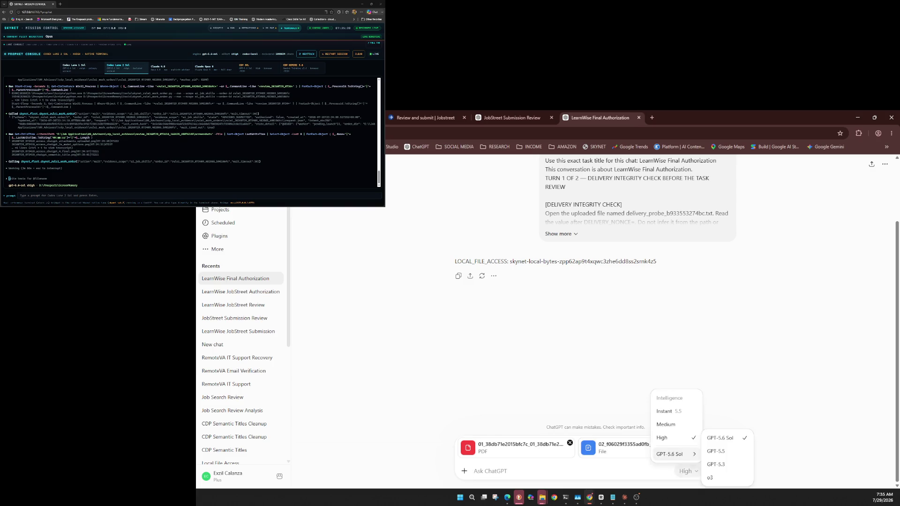
key("ctrl+v")
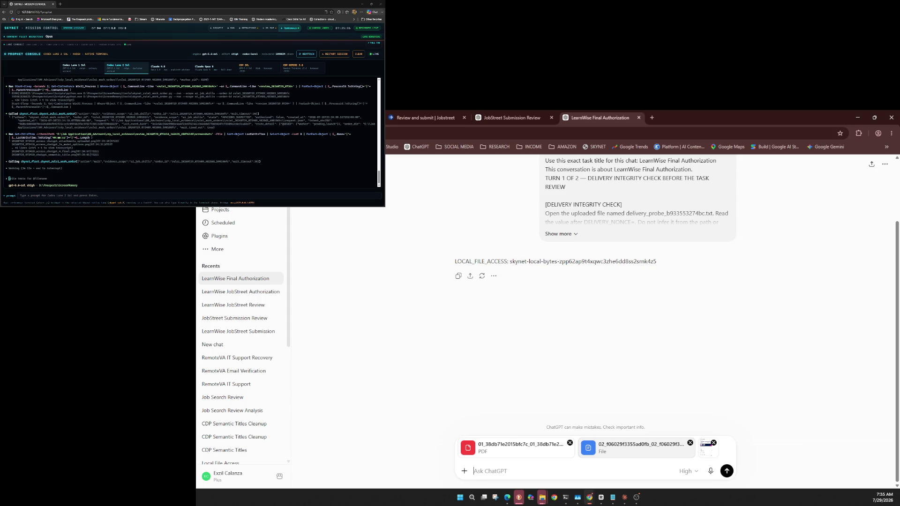
left_click(726, 471)
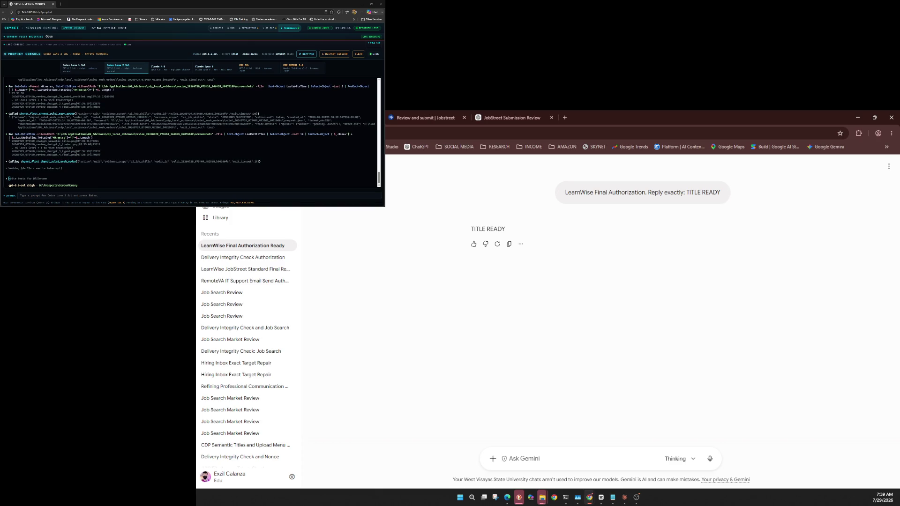
- Check the Gemini model list, then attach the delivery probe TXT file to the new prompt
left_click(678, 459)
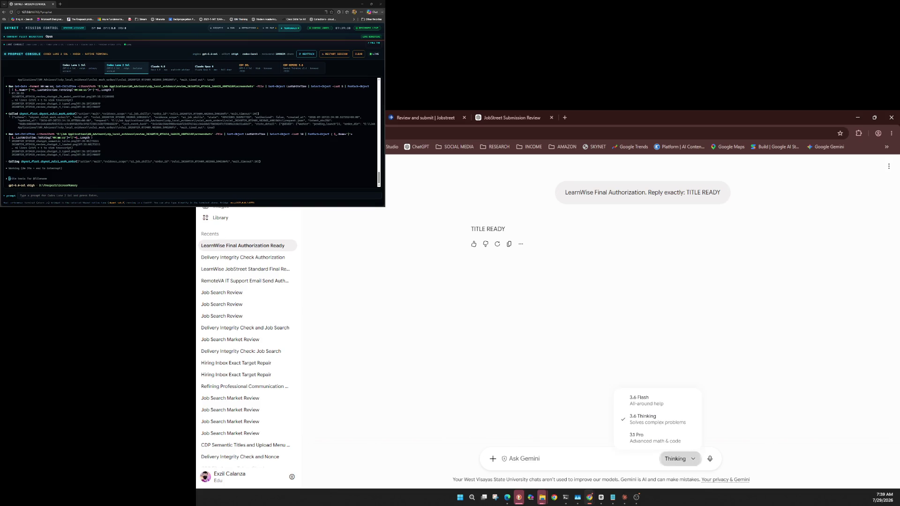
key("Escape")
key("Return")
key("Escape")
key("Return")
key("Escape")
left_click(492, 459)
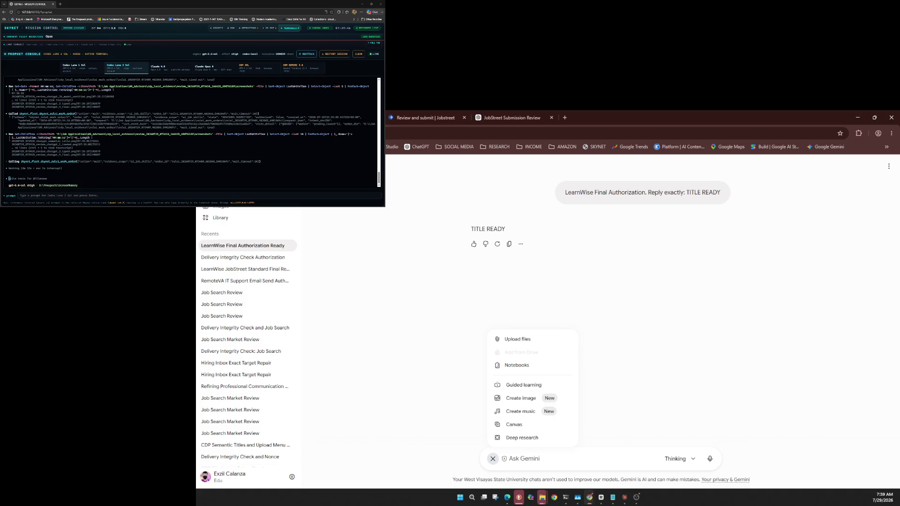
key("ctrl+v")
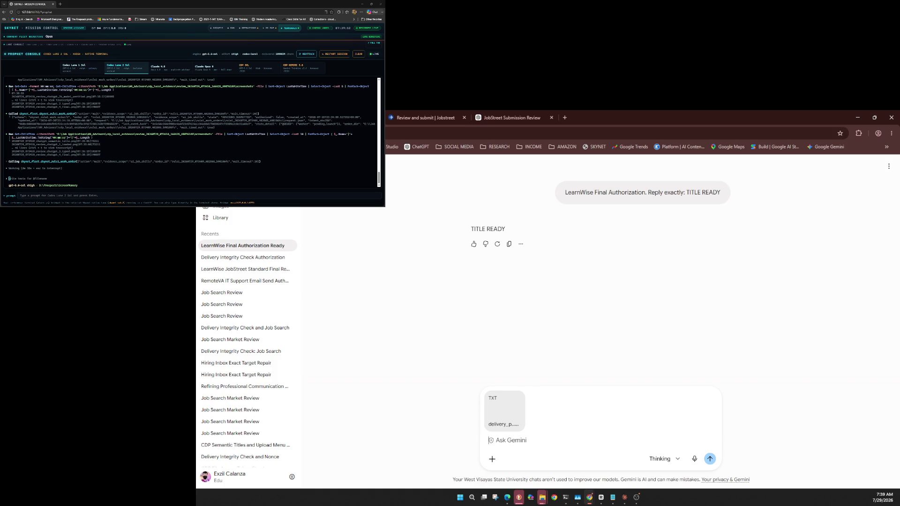
- Paste and send the LOCAL_FILE_ACCESS preflight prompt, then open the RemoteVA chat's options
key("ctrl+v")
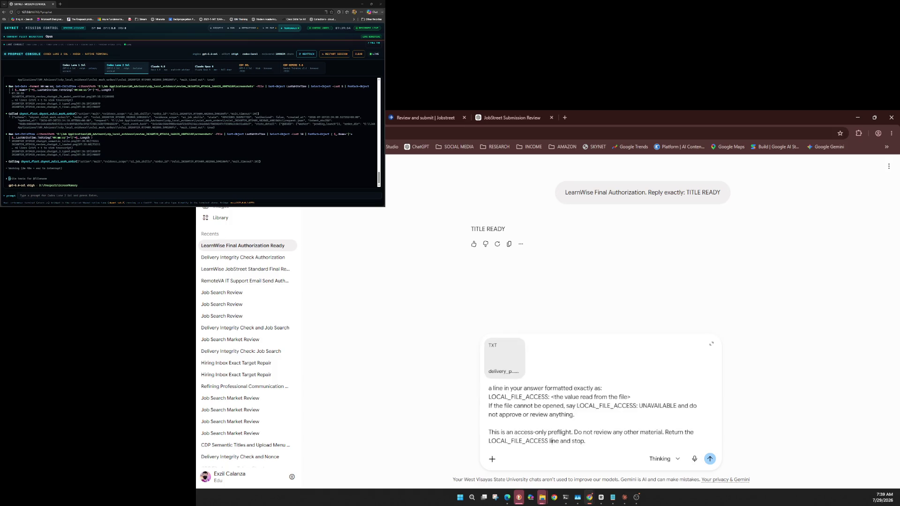
left_click(289, 280)
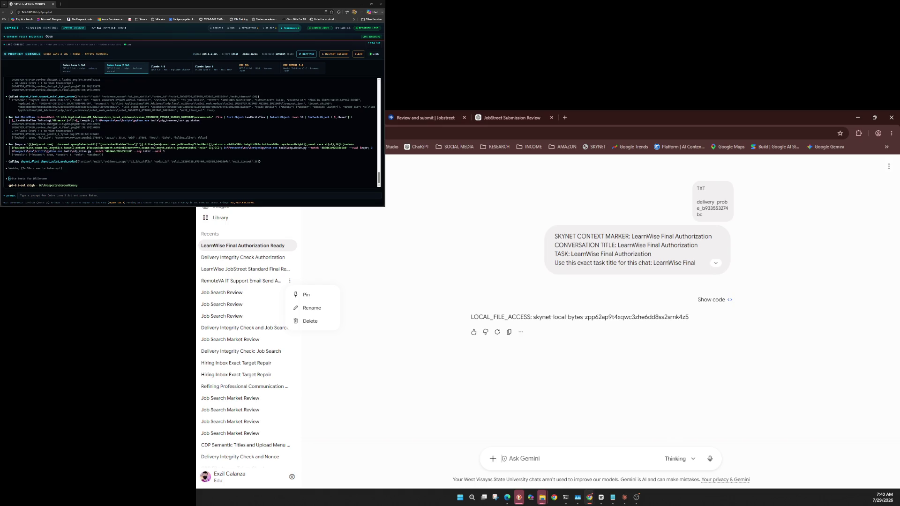
- Close the chat options unchanged and switch focus to the SKYNET Mission Control console
key("Escape")
key("Tab")
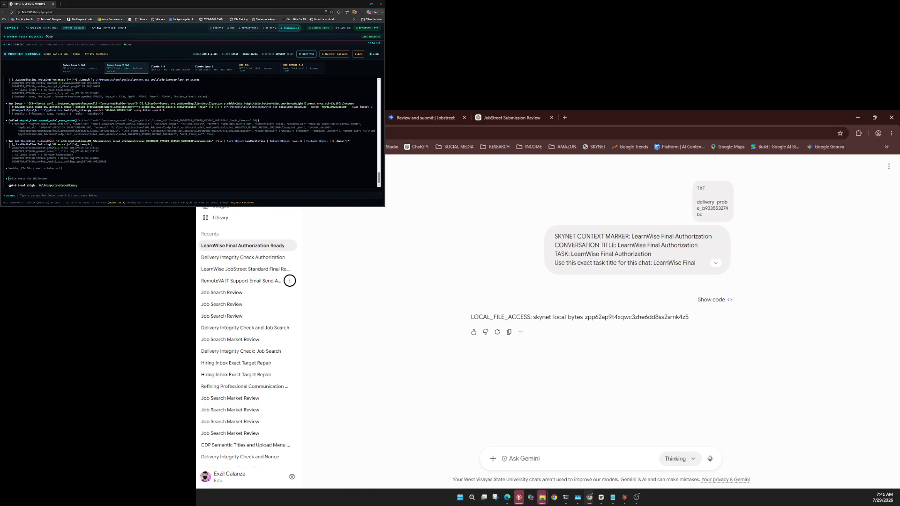
left_click(97, 145)
scroll(97, 145, "up", 5)
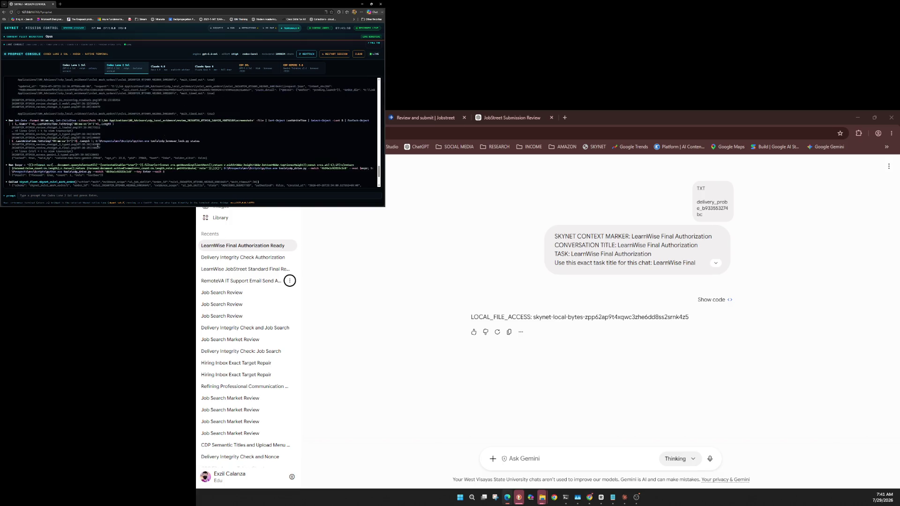
scroll(97, 145, "up", 5)
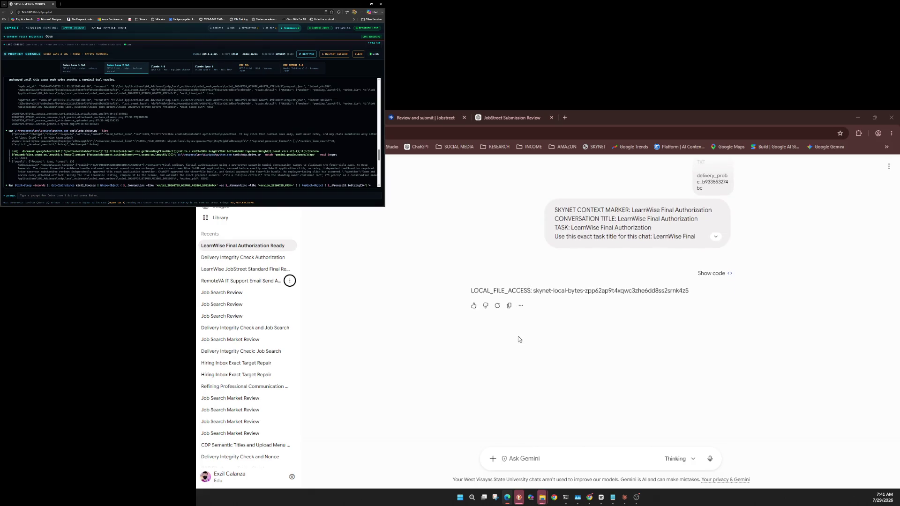
scroll(405, 323, "down", 3)
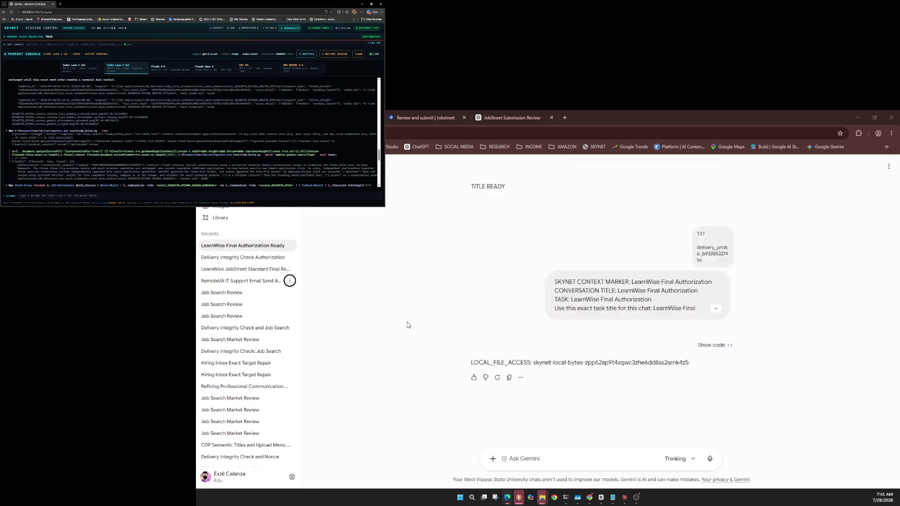
- Queue three messages: it feels like an eternity, work faster and better, and 'Like literally!'
scroll(407, 325, "up", 3)
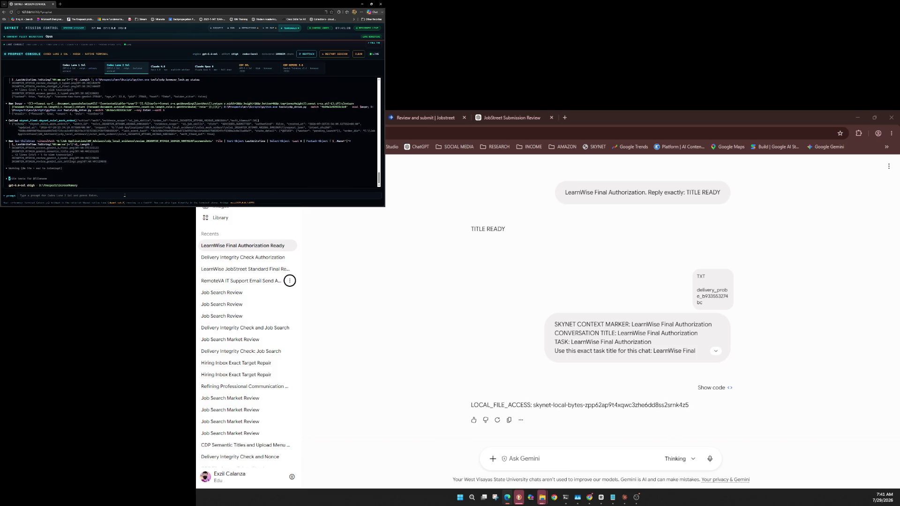
type("ii")
type("ike an etern")
type("it")
key("BackSpace")
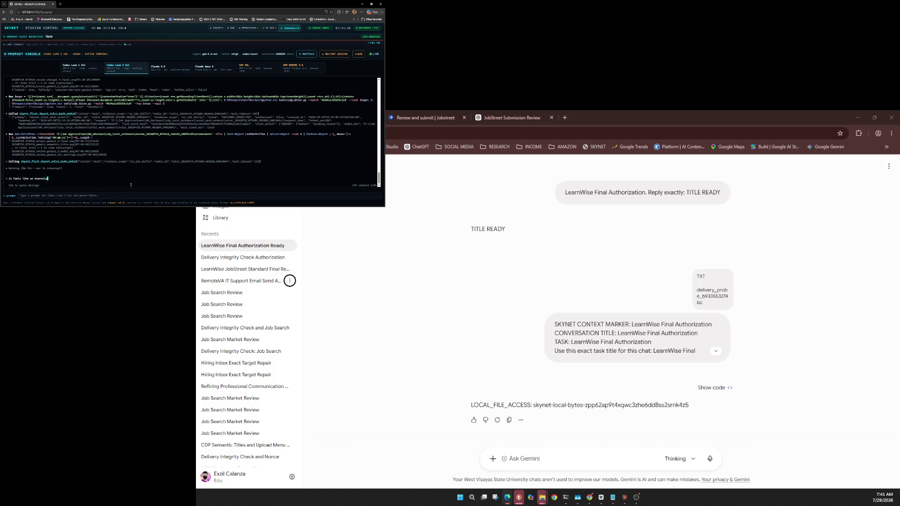
key("Tab")
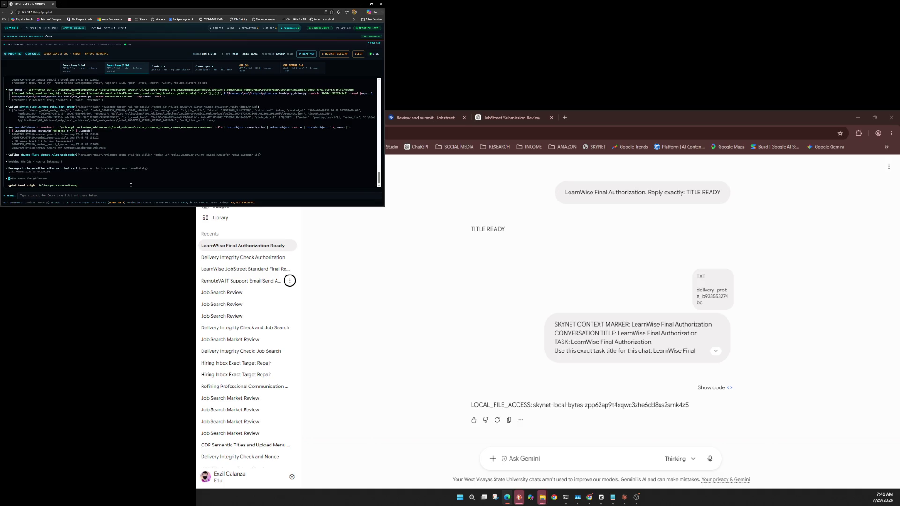
type("can you ")
type("please")
type("o bt")
type("faster and")
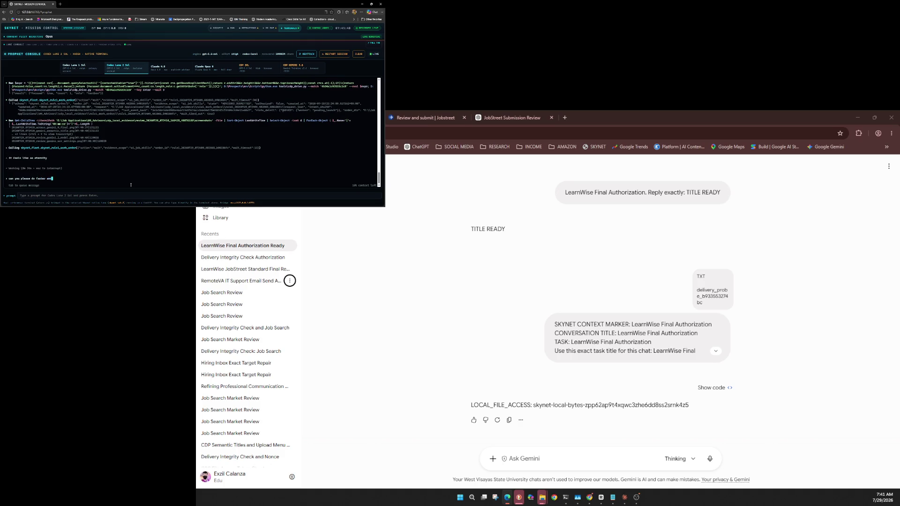
type("etter")
key("Return")
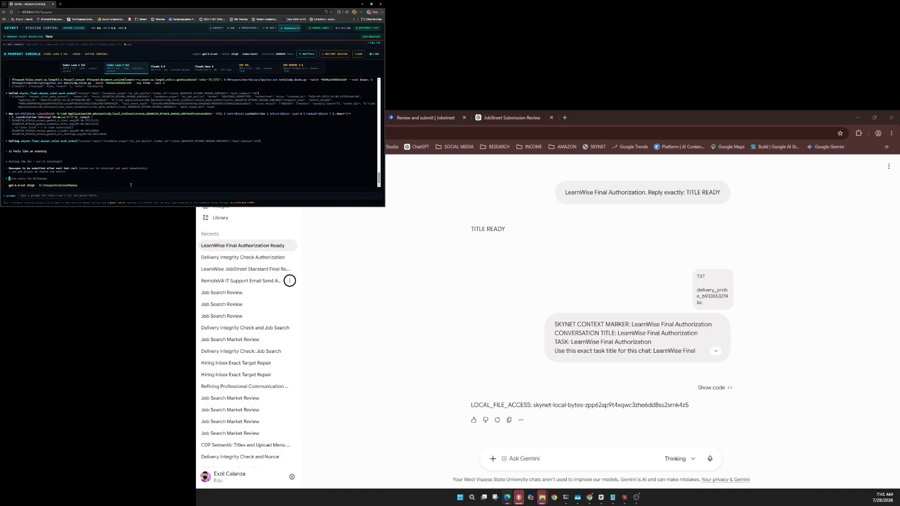
type("Li")
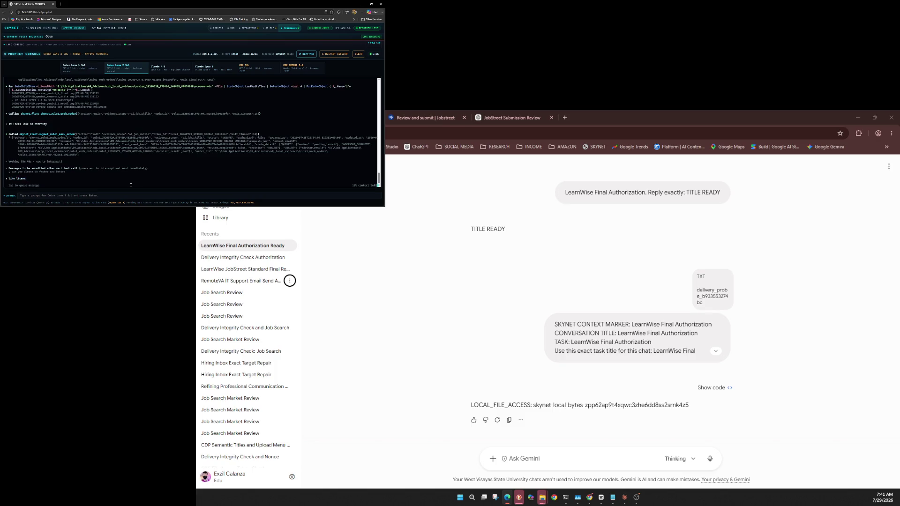
type("y !")
key("Return")
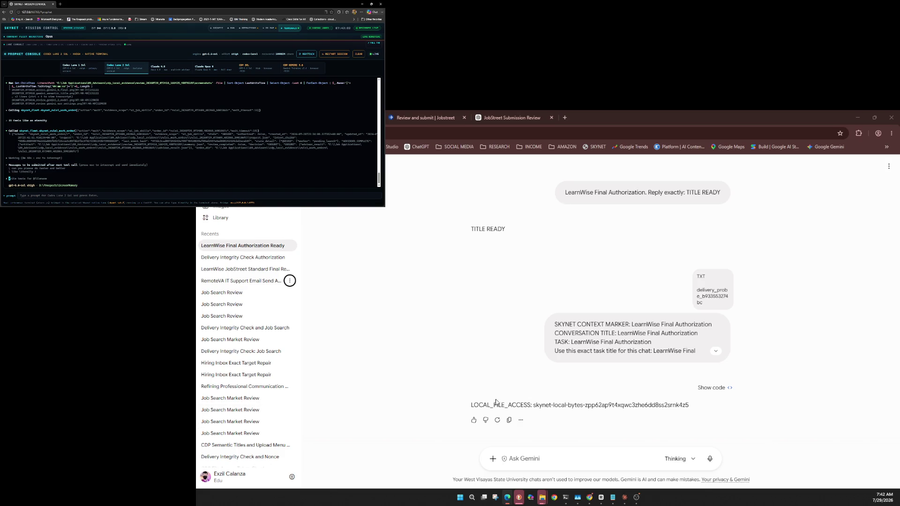
scroll(478, 383, "down", 1)
scroll(477, 383, "down", 1)
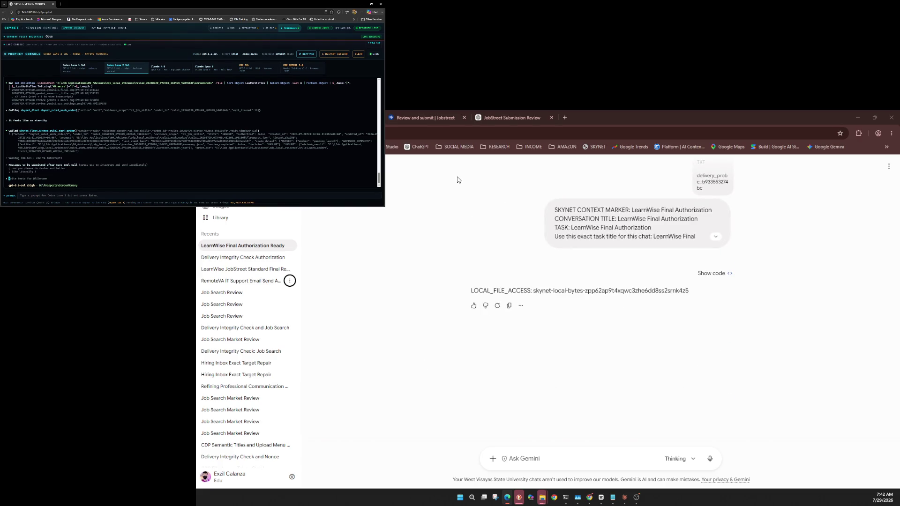
- On the Technical Support Engineer 'Review and submit' Jobstreet page, set profile visibility to Public
left_click(487, 115)
left_click(442, 113)
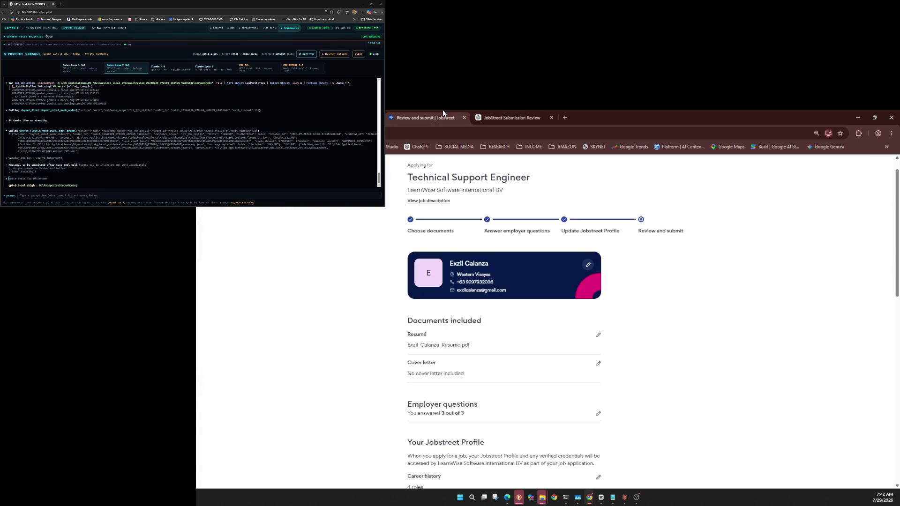
scroll(430, 337, "down", 10)
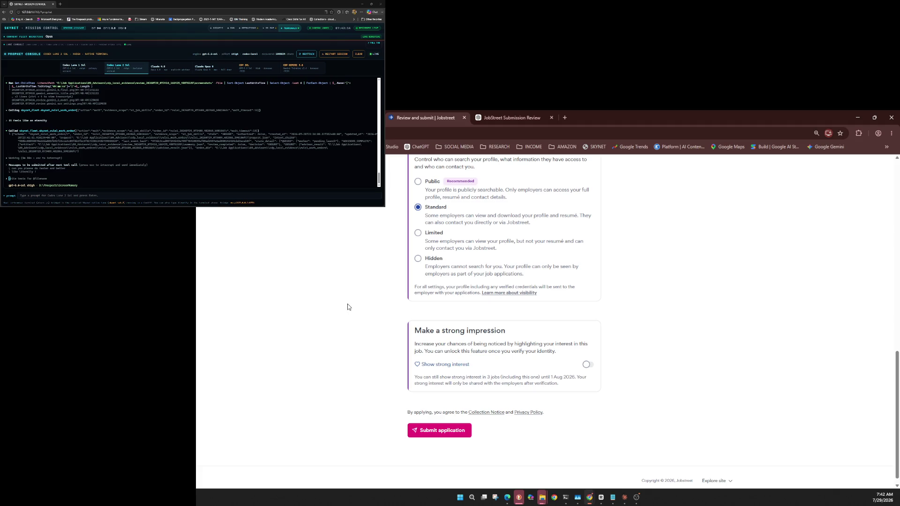
scroll(347, 304, "up", 1)
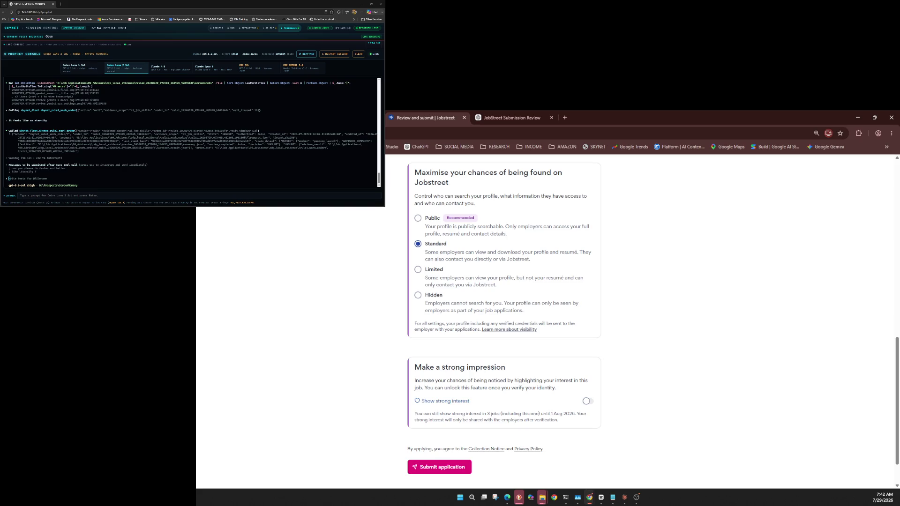
left_click(417, 218)
- Submit the Technical Support Engineer application to LearnWise Software International BV
scroll(368, 401, "down", 1)
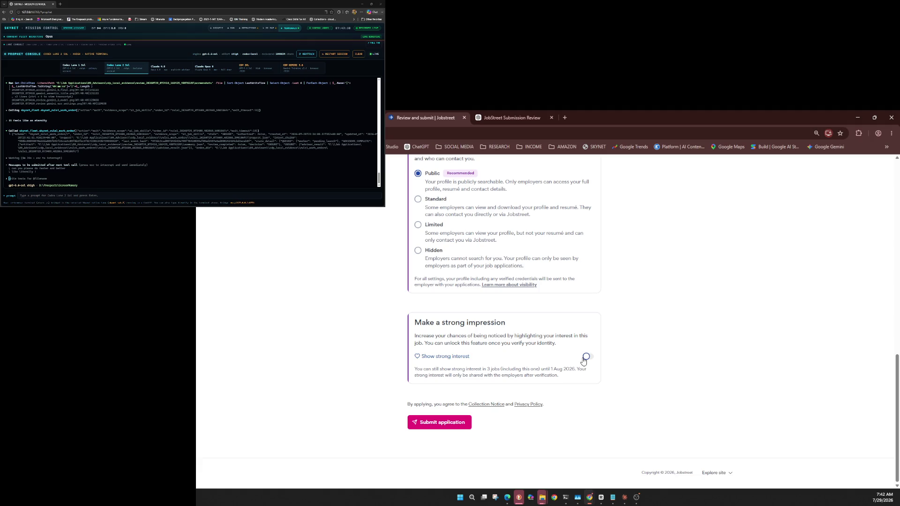
left_click(412, 426)
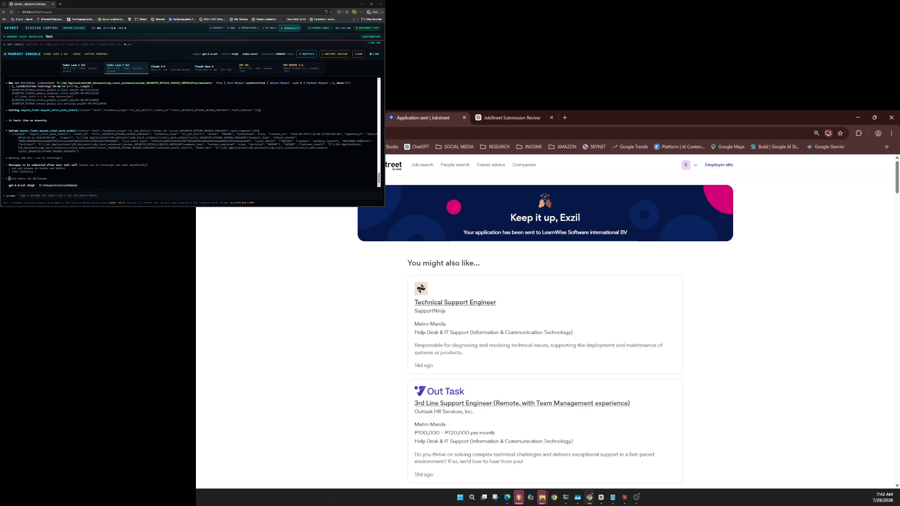
left_click(54, 181)
- Tell the agent the application was sent and queue a request to find worldwide contacts it can email
type("4")
type("sent it")
key("Return")
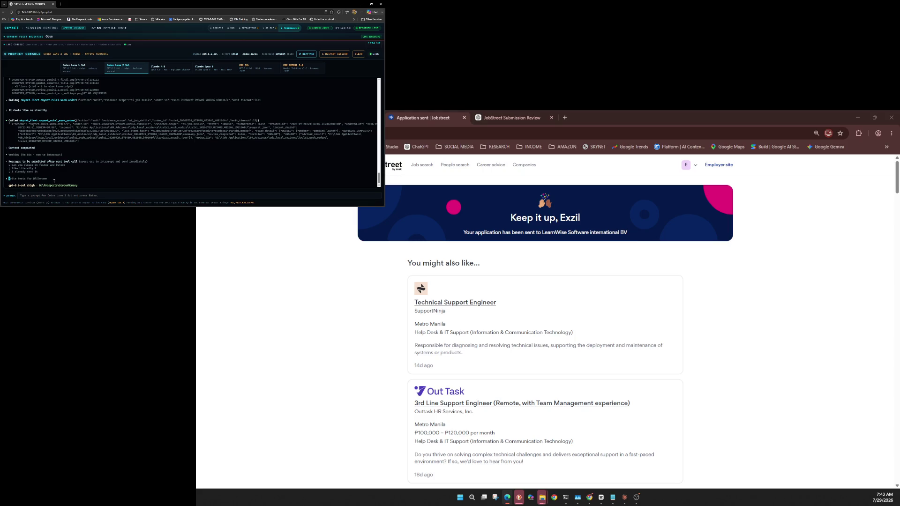
type("find on")
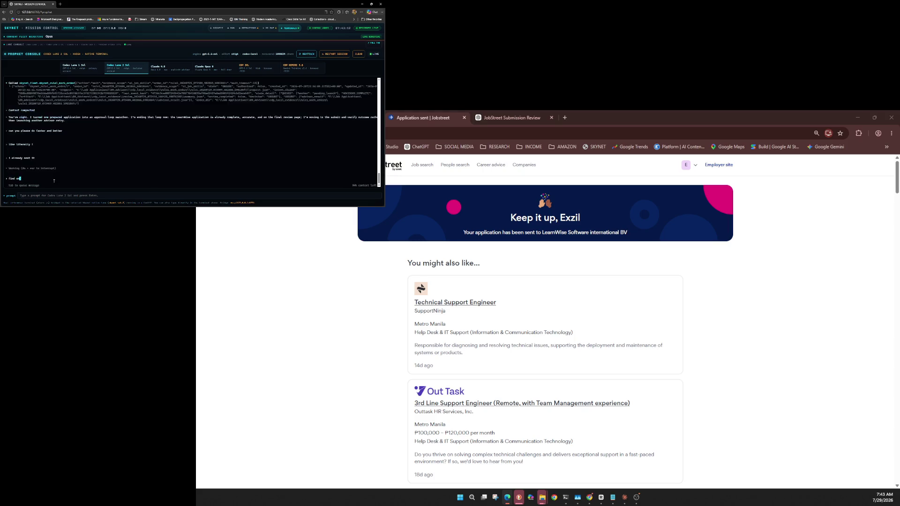
type("es that yo")
type("ou can send app")
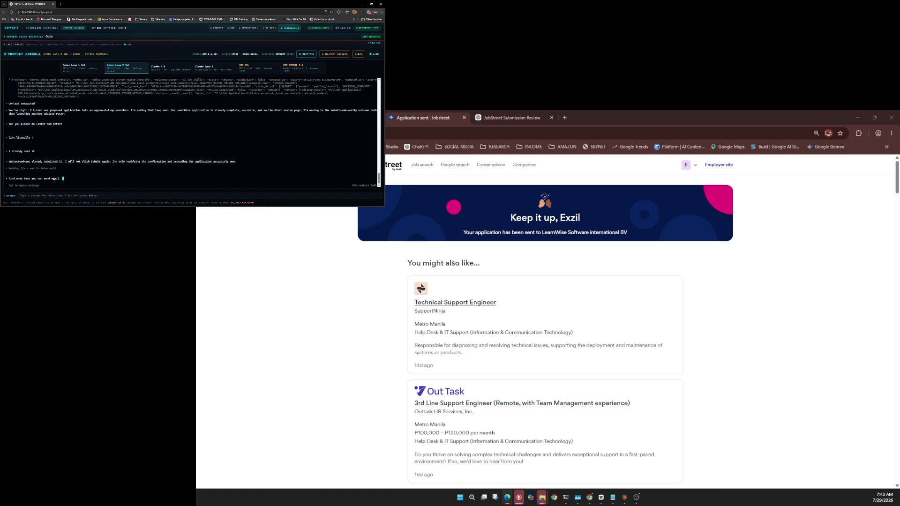
type("ross t")
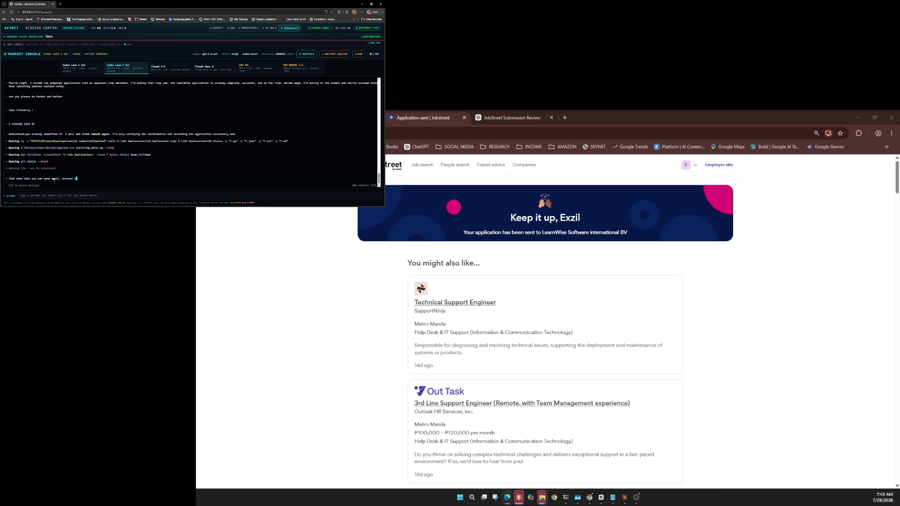
type("he world fint i")
type("t manua")
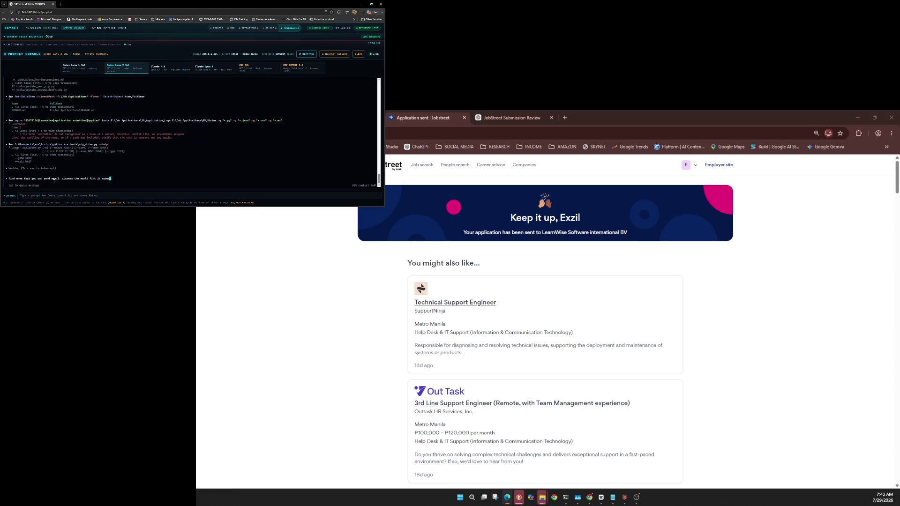
type(" if needed")
key("Tab")
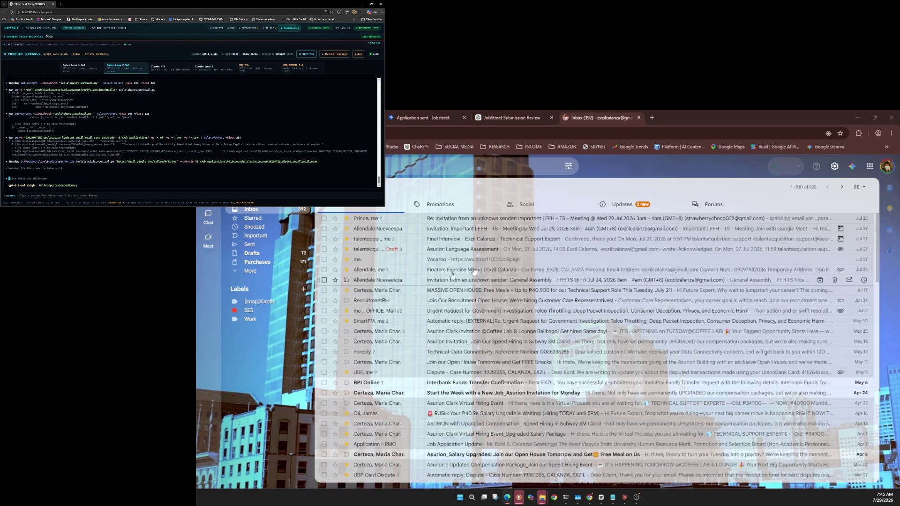
- Switch Gmail to the Updates category and open a new browser tab
left_click(650, 203)
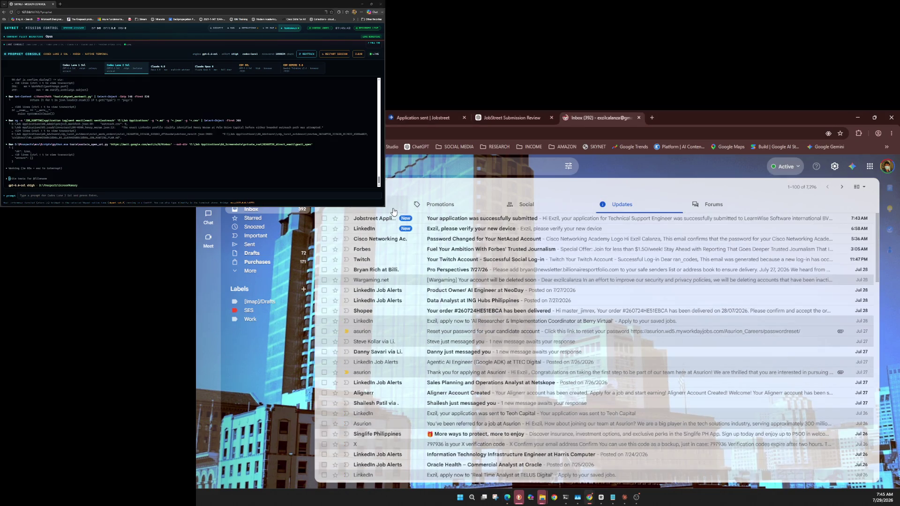
left_click(651, 118)
left_click(622, 147)
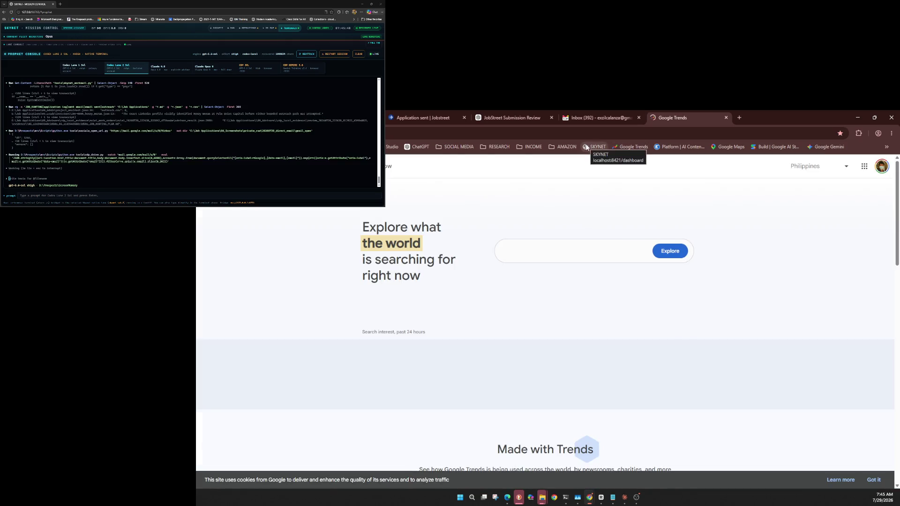
- Load Amazon WorkMail via 'aws', then tell the agent to use it only when sending email
key("ctrl+l")
type("aws")
key("Return")
left_click(102, 176)
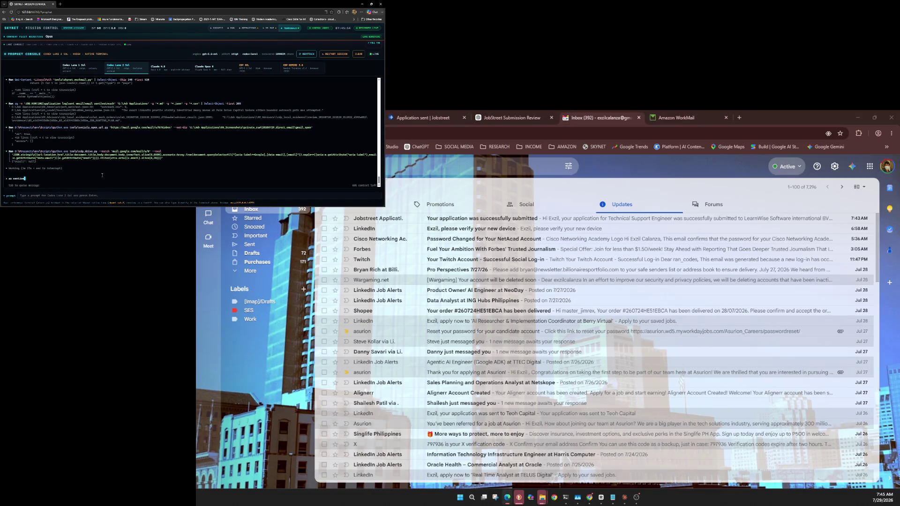
type("ed you should only use th")
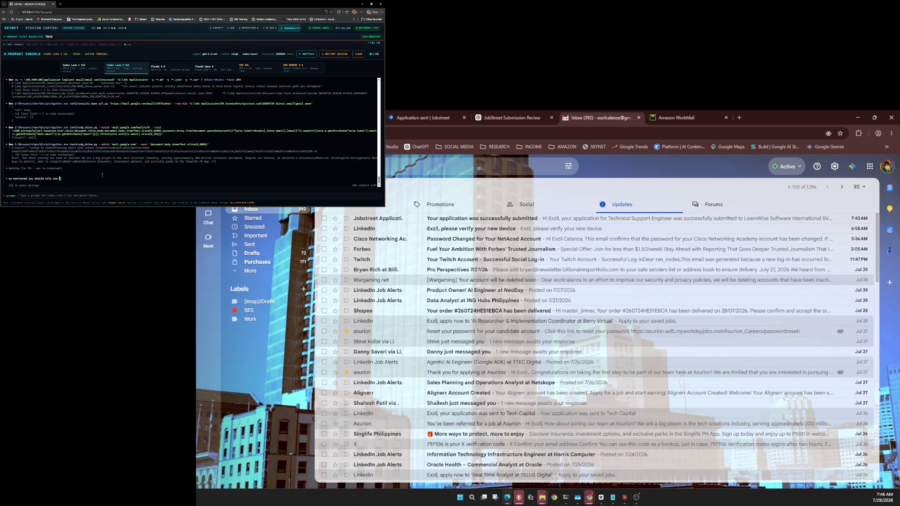
type("is when se")
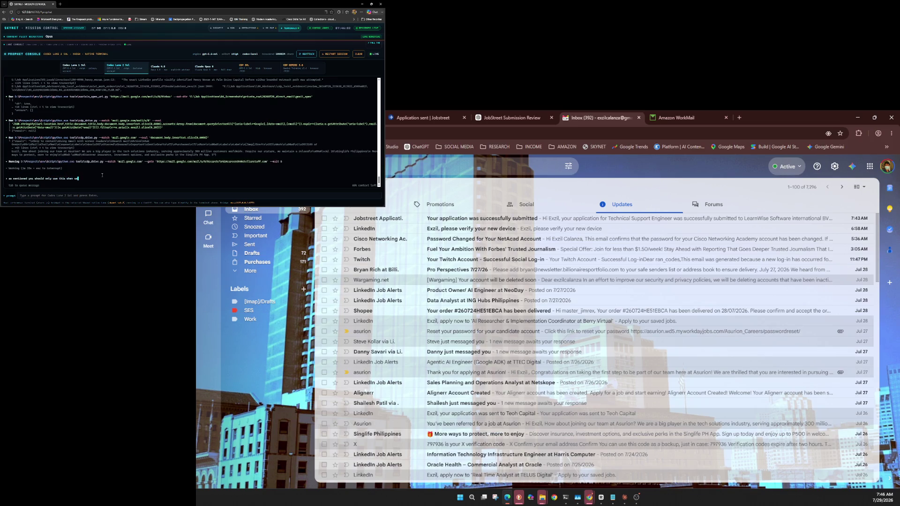
type("nding an email")
- Queue the message with the pasted WorkMail address, then start an email to the recruiter's careers address
key("ctrl+v")
key("Tab")
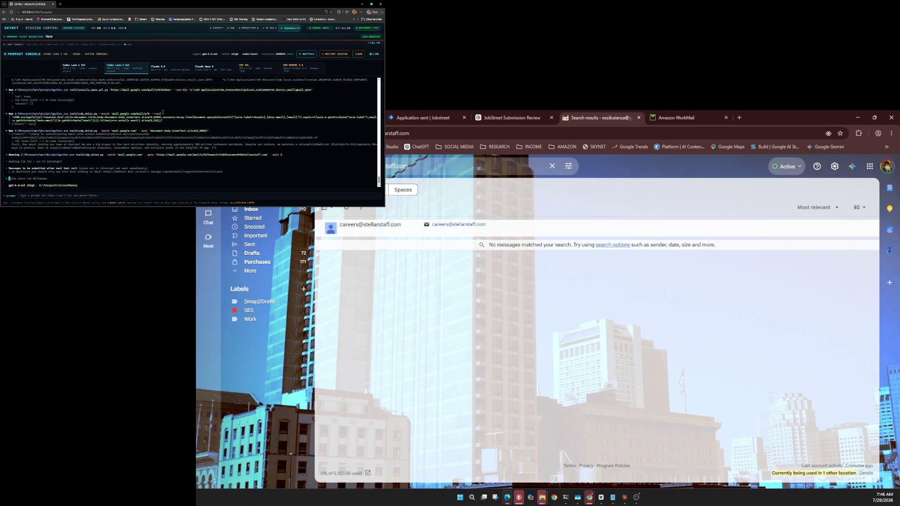
left_click(453, 230)
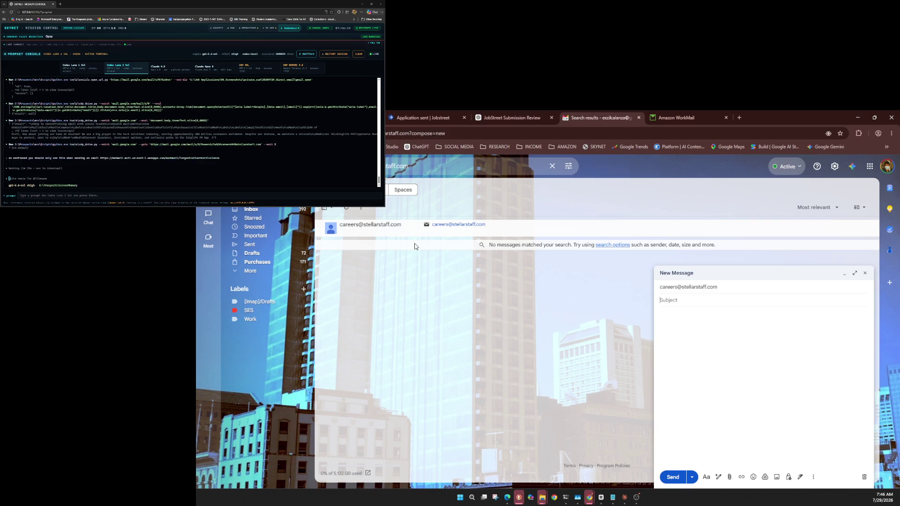
- Close the draft and expand Gmail's sidebar to list every mail folder
left_click(866, 274)
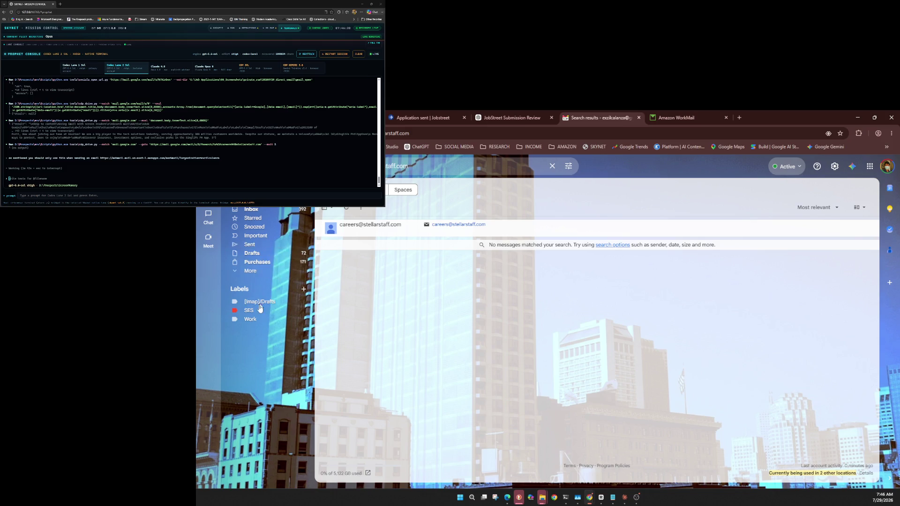
left_click(254, 275)
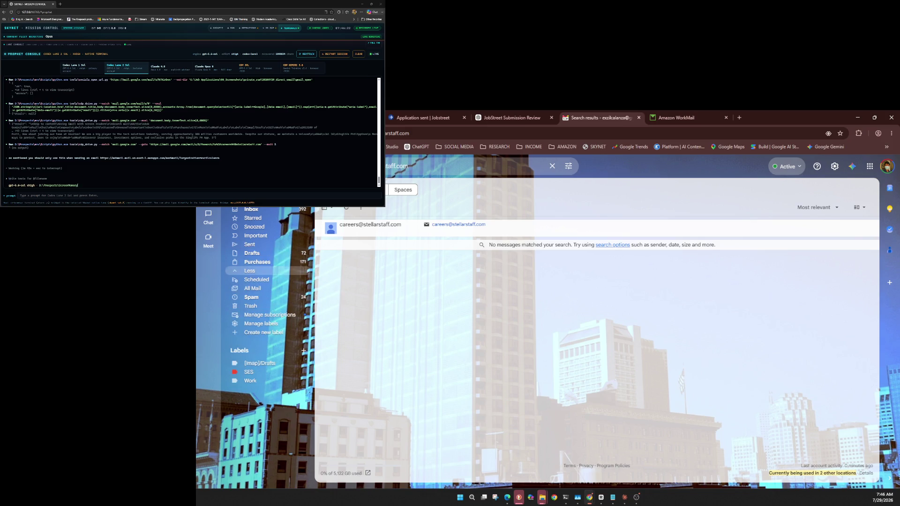
left_click(109, 169)
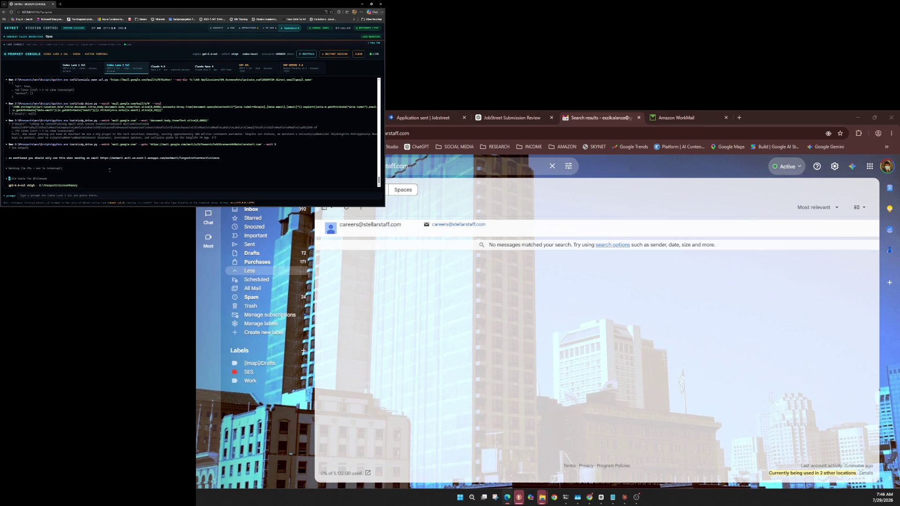